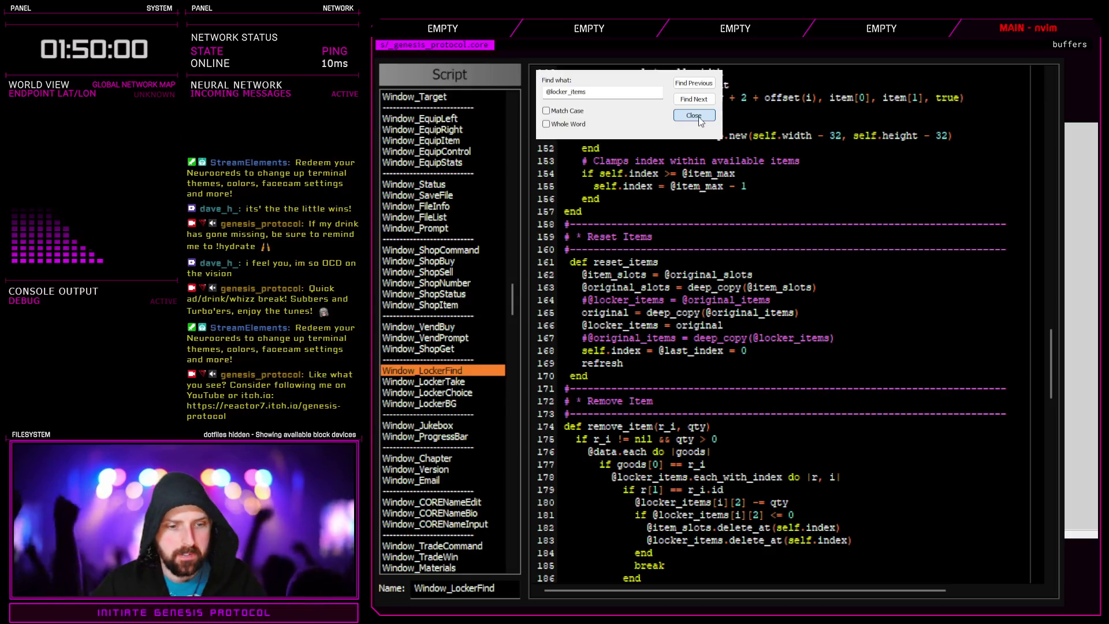
# Add line 21 'LOCKERS - vanishing after canceling out of take confirmation' to the todo list.
pyautogui.hotkey('alt', 'Tab')
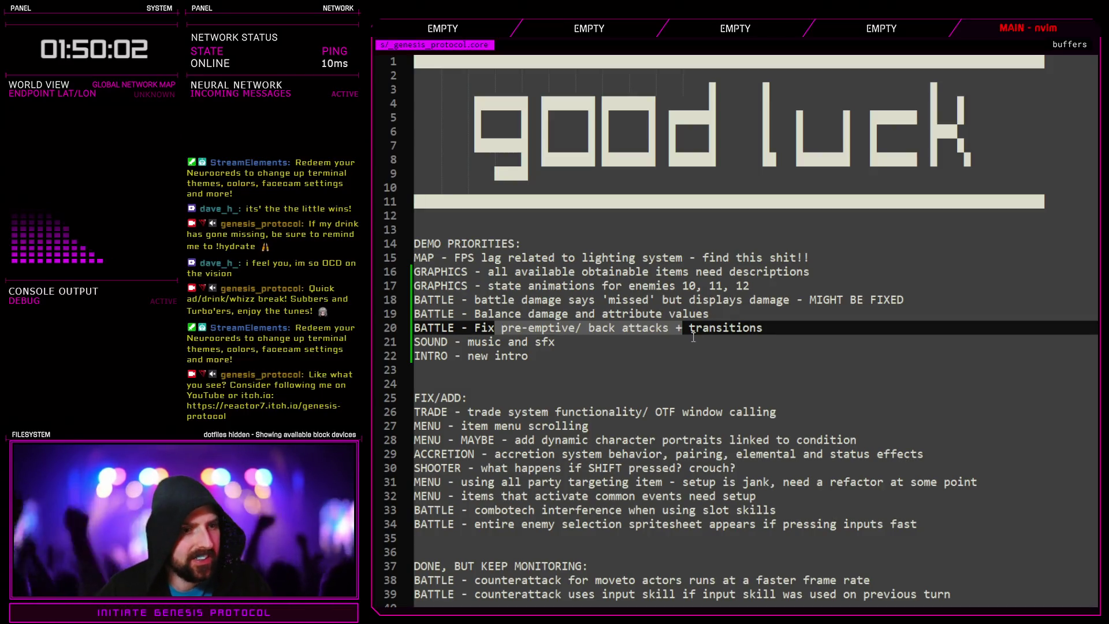
pyautogui.click(780, 328)
pyautogui.press('o')
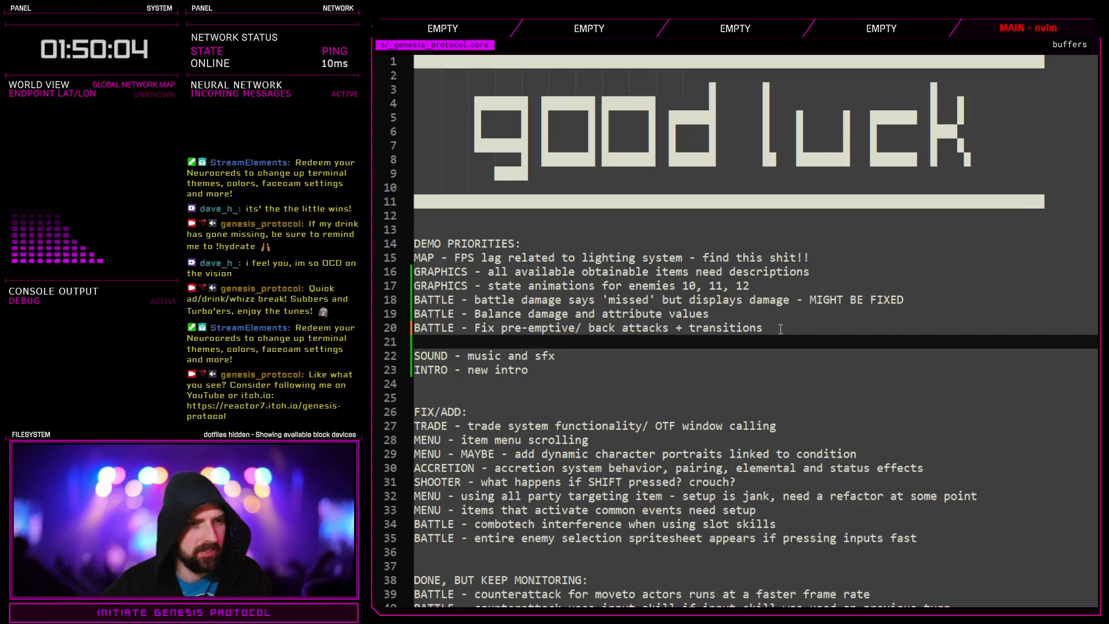
pyautogui.write('LOCKERS')
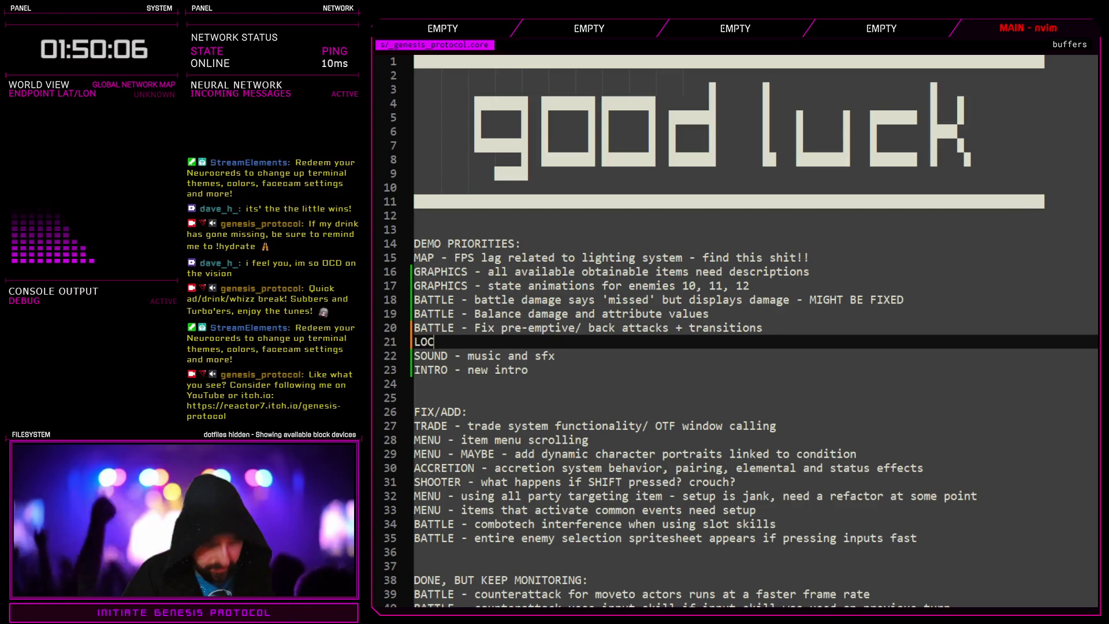
pyautogui.write(' - items')
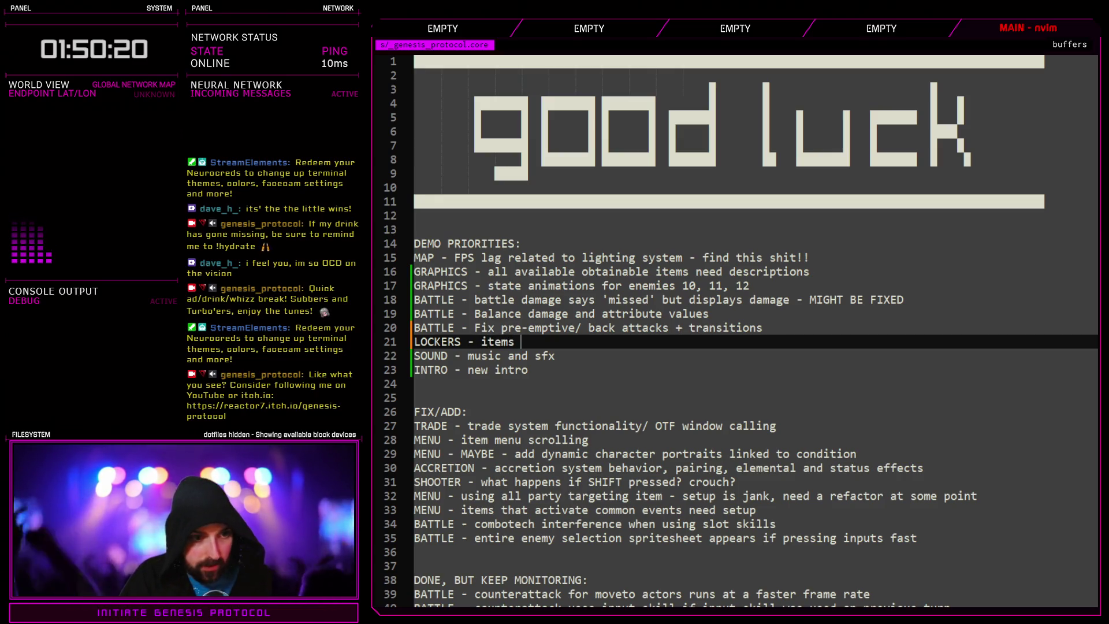
pyautogui.write('vanishing after canceling ')
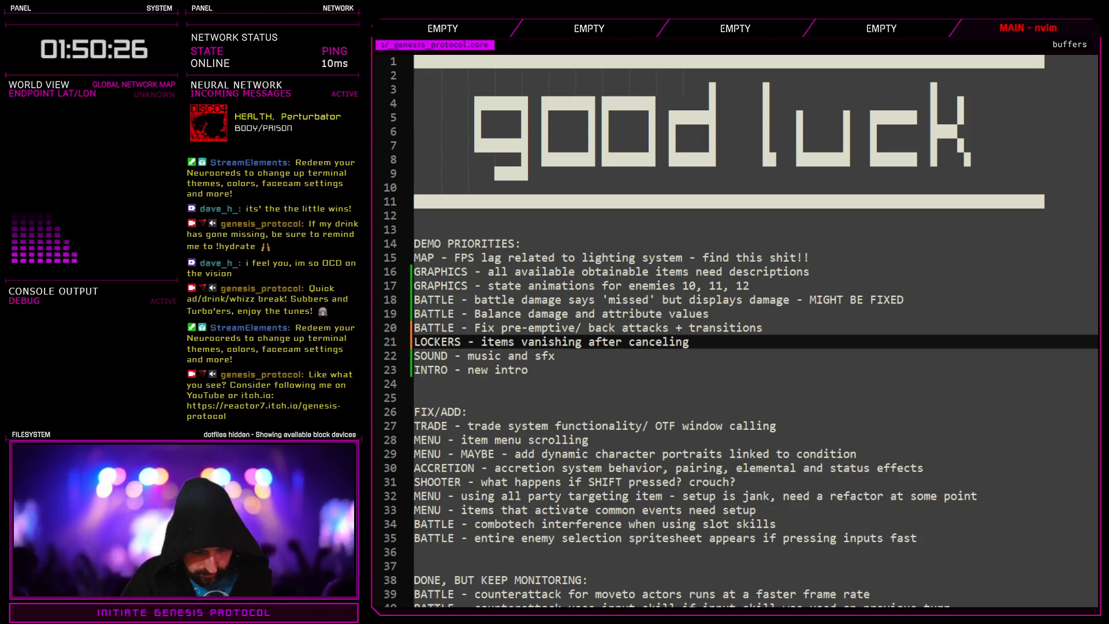
pyautogui.write('out of take confi')
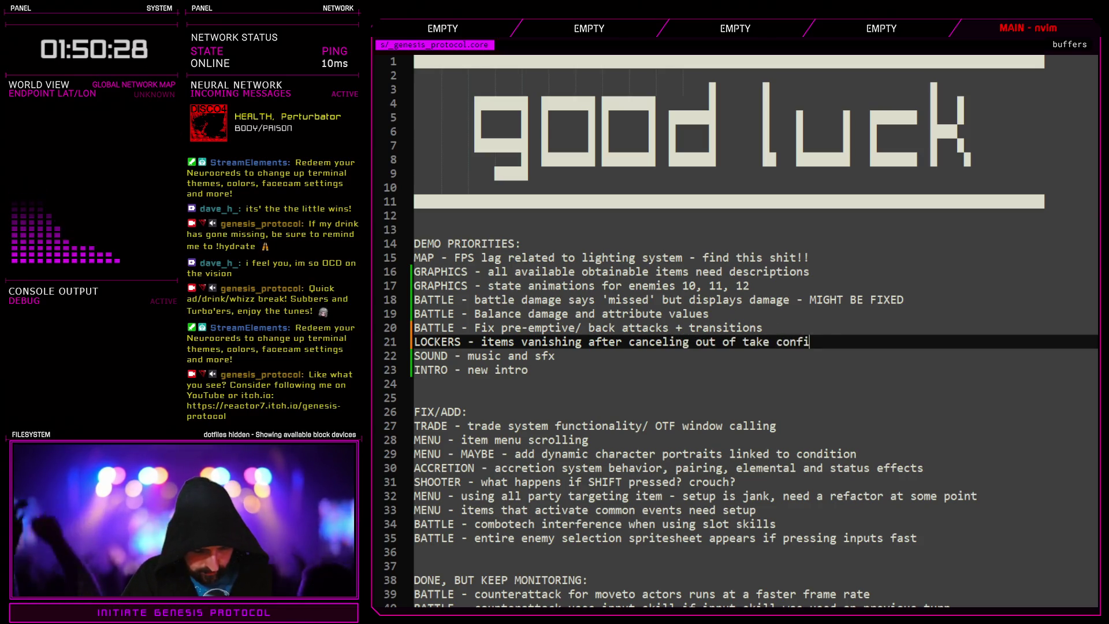
pyautogui.write('rmation')
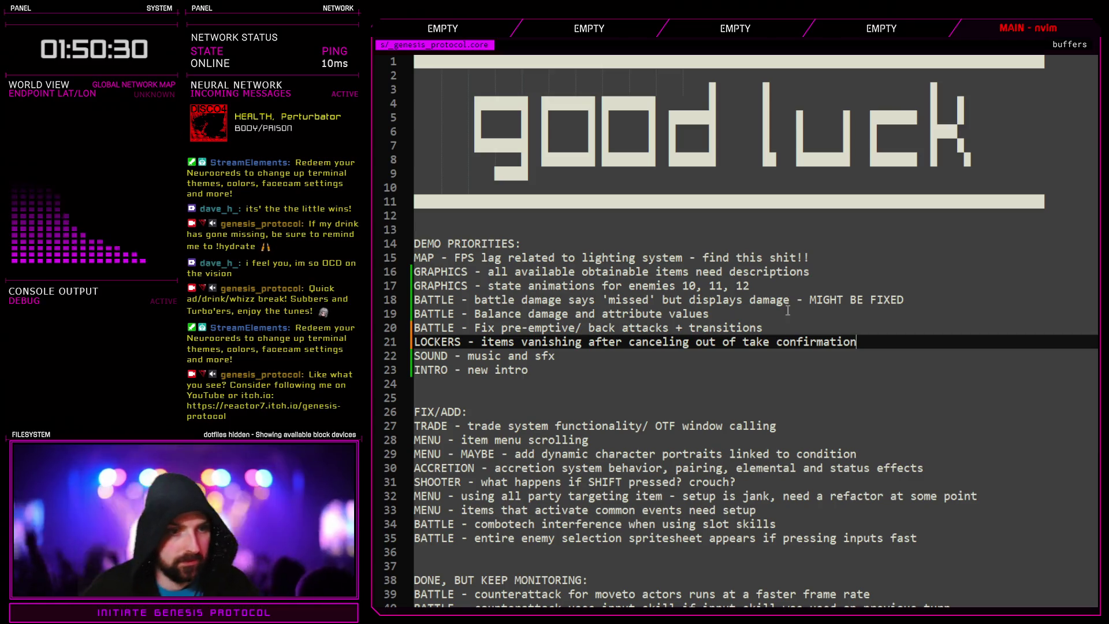
pyautogui.click(648, 328)
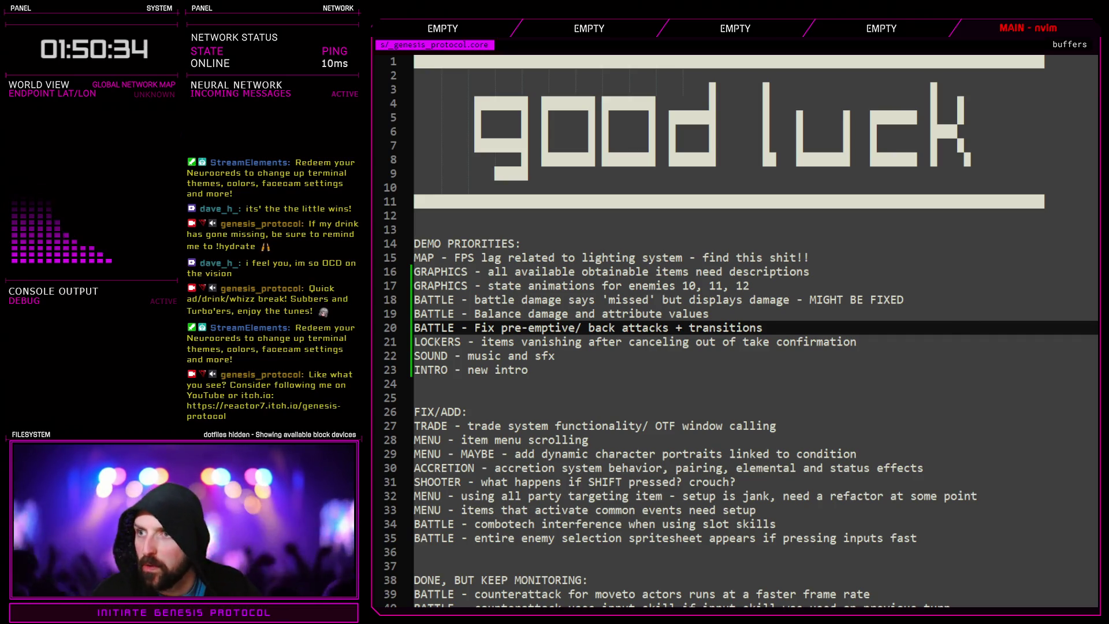
pyautogui.hotkey('alt', 'Tab')
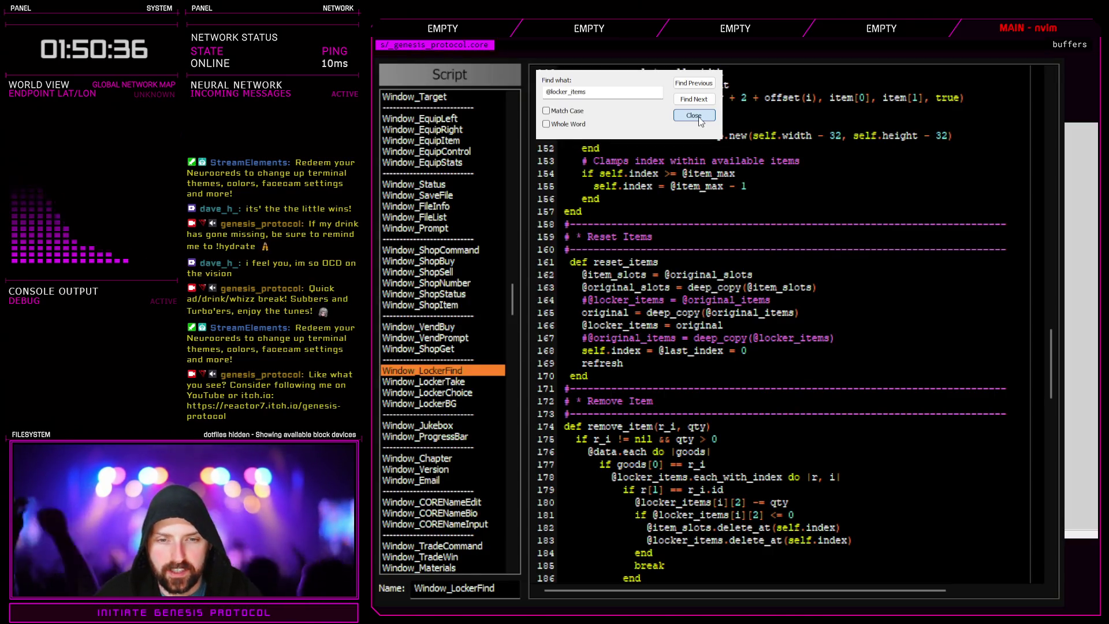
pyautogui.click(820, 313)
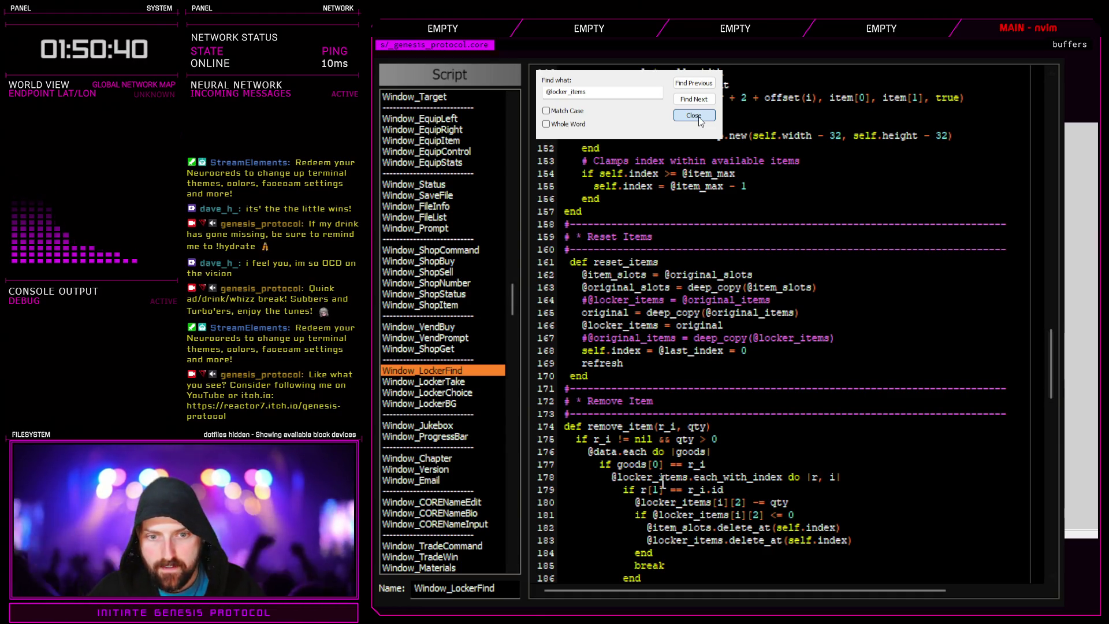
pyautogui.doubleClick(663, 478)
pyautogui.hotkey('ctrl', 'f')
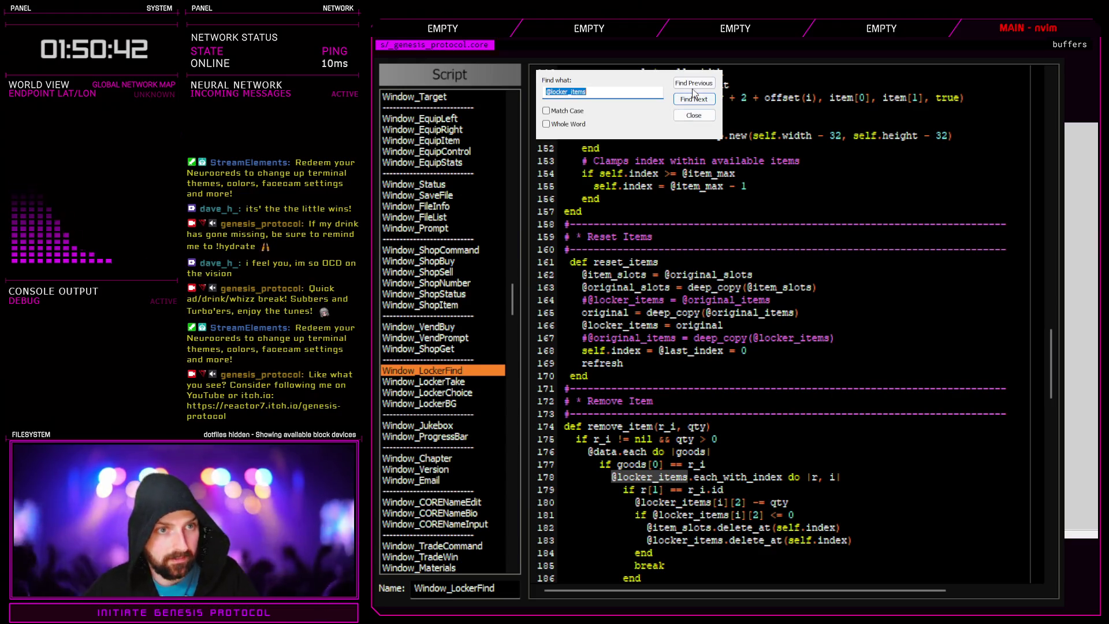
pyautogui.click(694, 99)
pyautogui.click(693, 99)
pyautogui.click(694, 100)
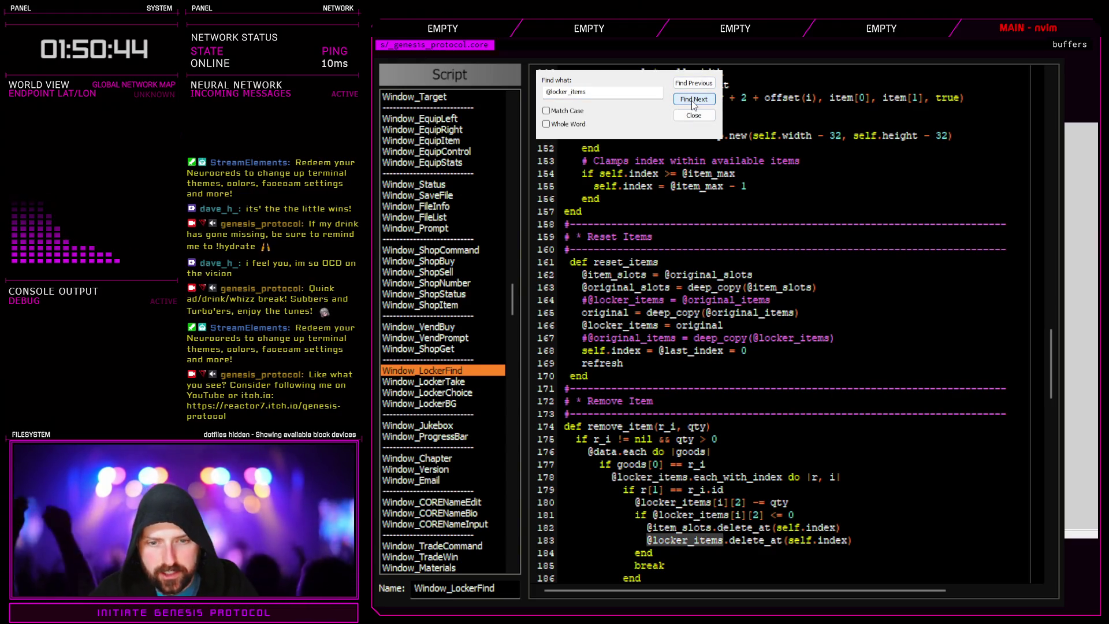
pyautogui.click(693, 99)
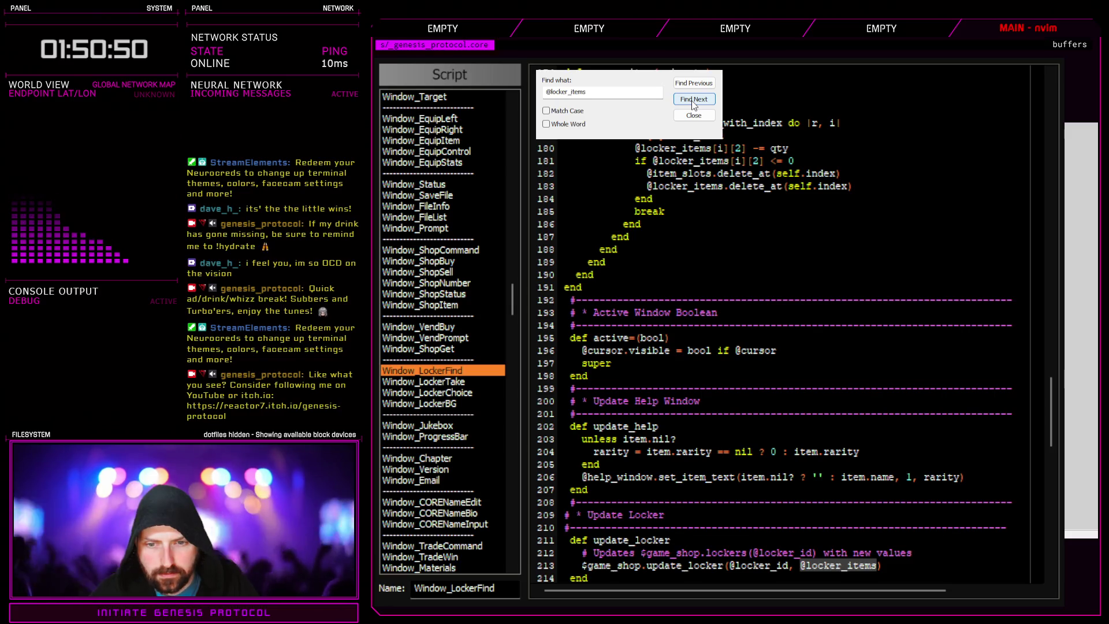
pyautogui.click(694, 99)
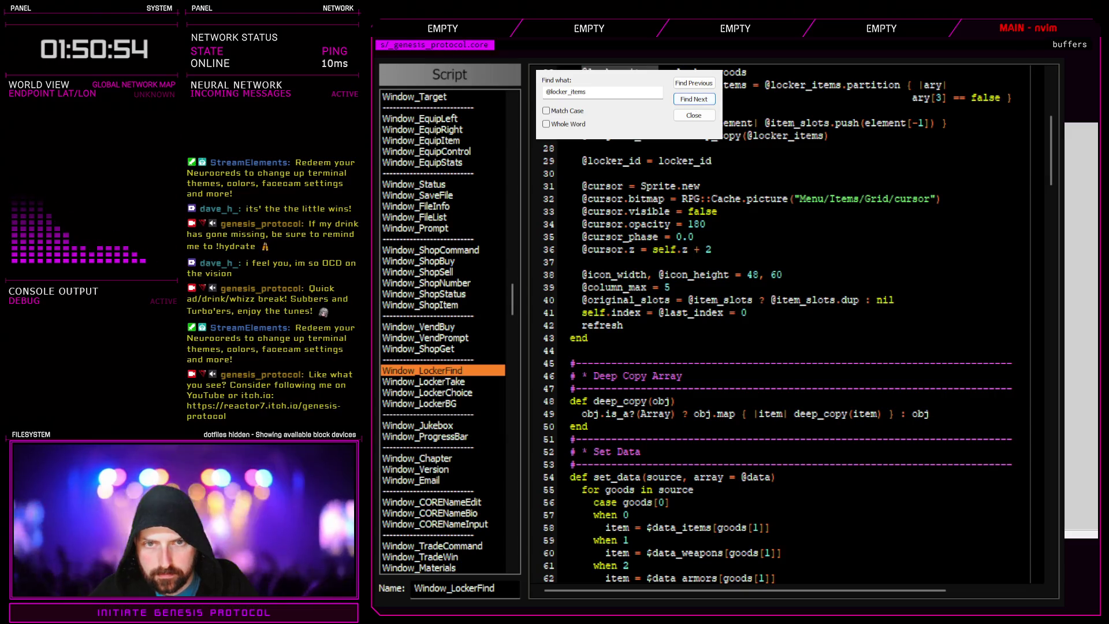
pyautogui.scroll(4, 694, 350)
pyautogui.click(708, 106)
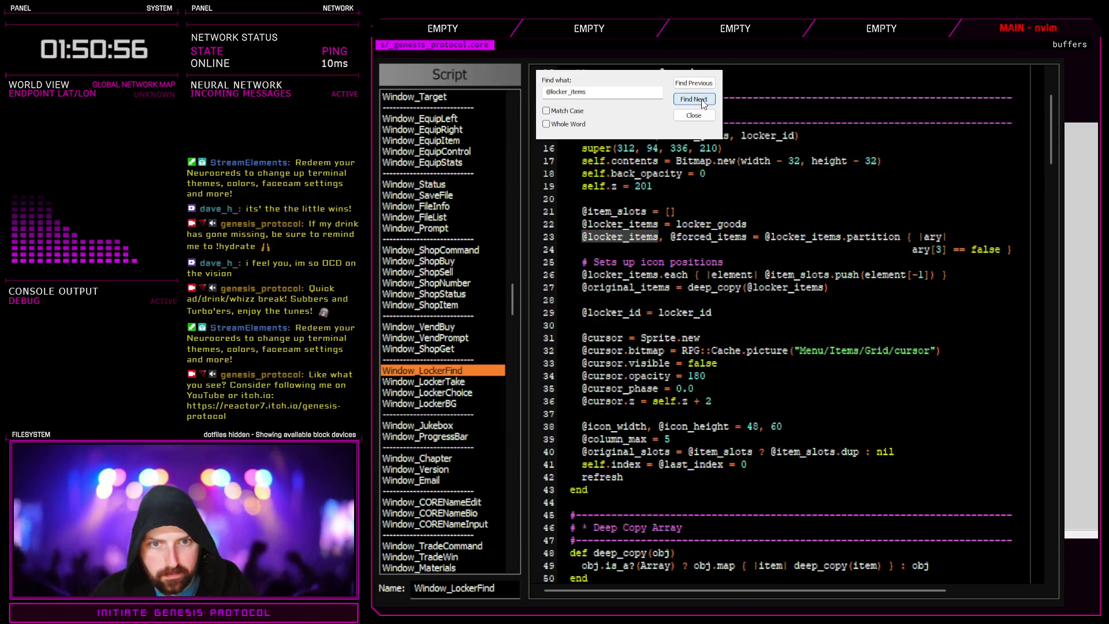
pyautogui.click(706, 105)
pyautogui.click(704, 104)
pyautogui.click(704, 104)
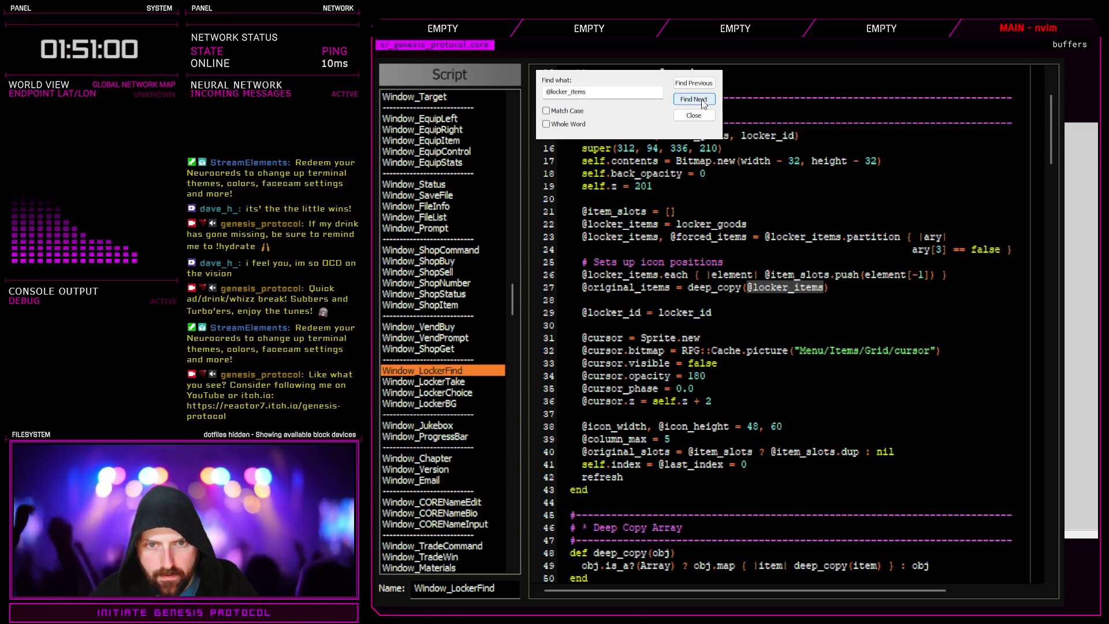
pyautogui.click(703, 104)
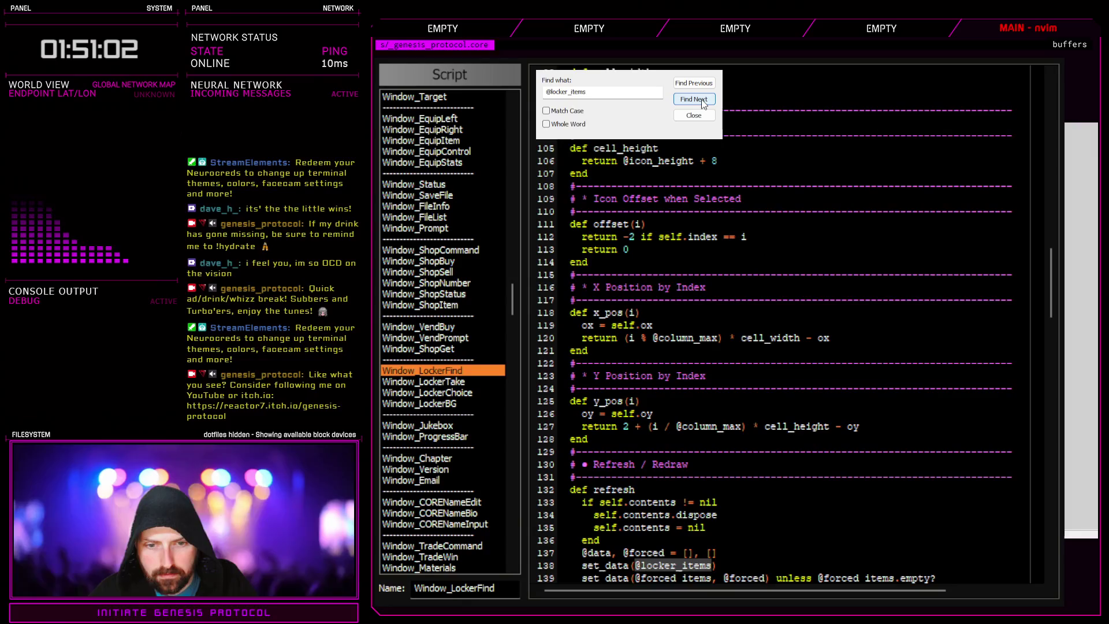
pyautogui.click(703, 102)
pyautogui.click(703, 102)
pyautogui.click(703, 102)
pyautogui.click(703, 102)
pyautogui.click(703, 102)
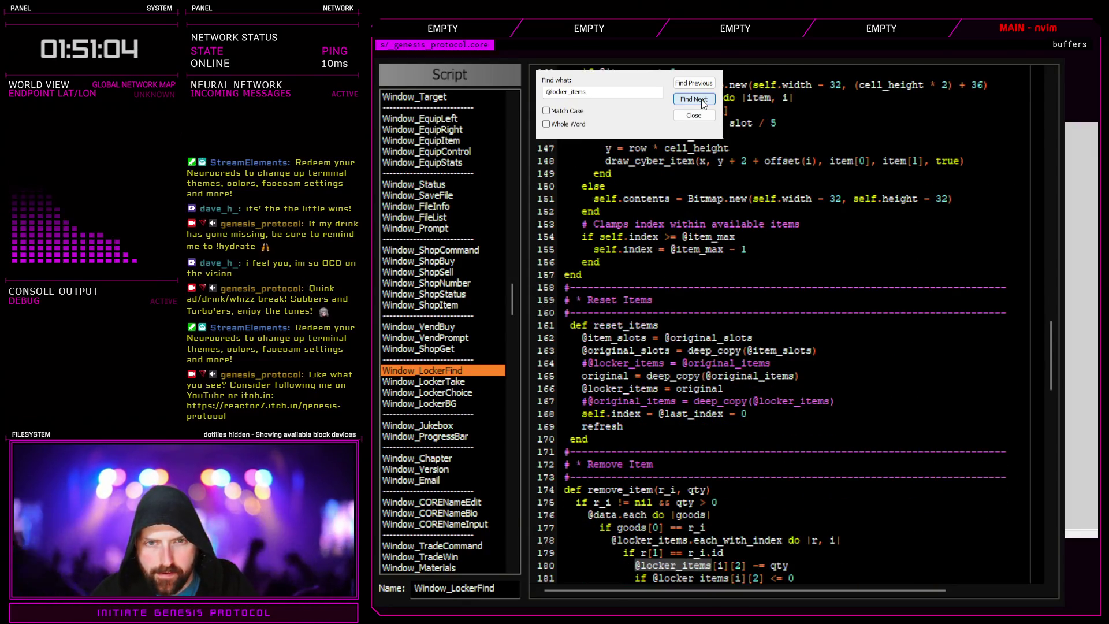
pyautogui.click(703, 103)
pyautogui.click(703, 103)
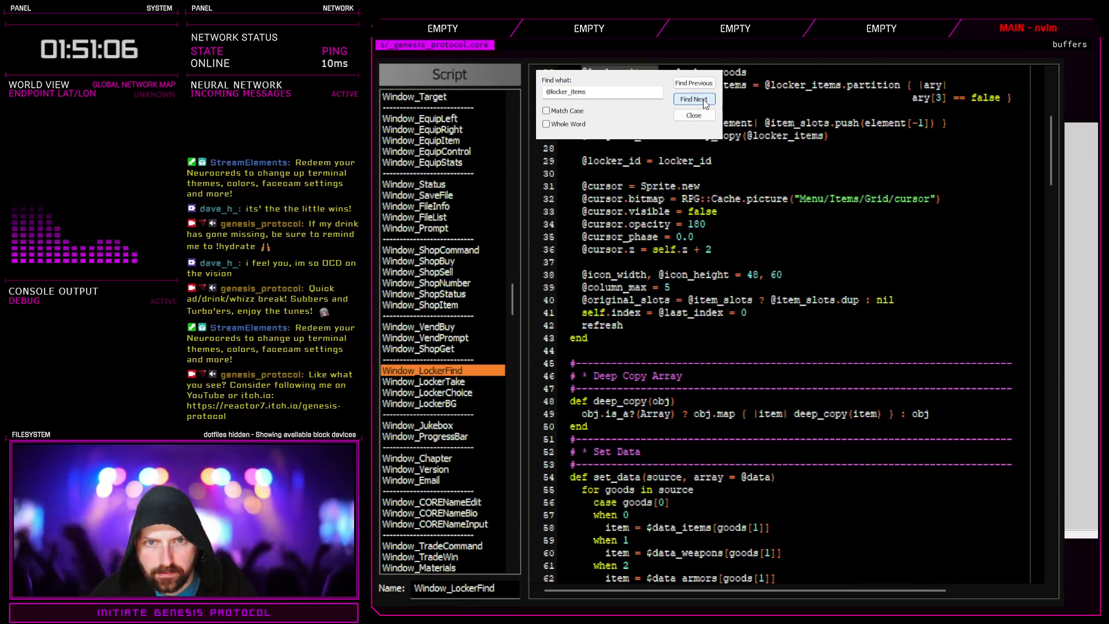
pyautogui.scroll(6, 722, 336)
# Duplicate line 22's locker_goods assignment, comment out the original, and start a playtest.
pyautogui.click(787, 305)
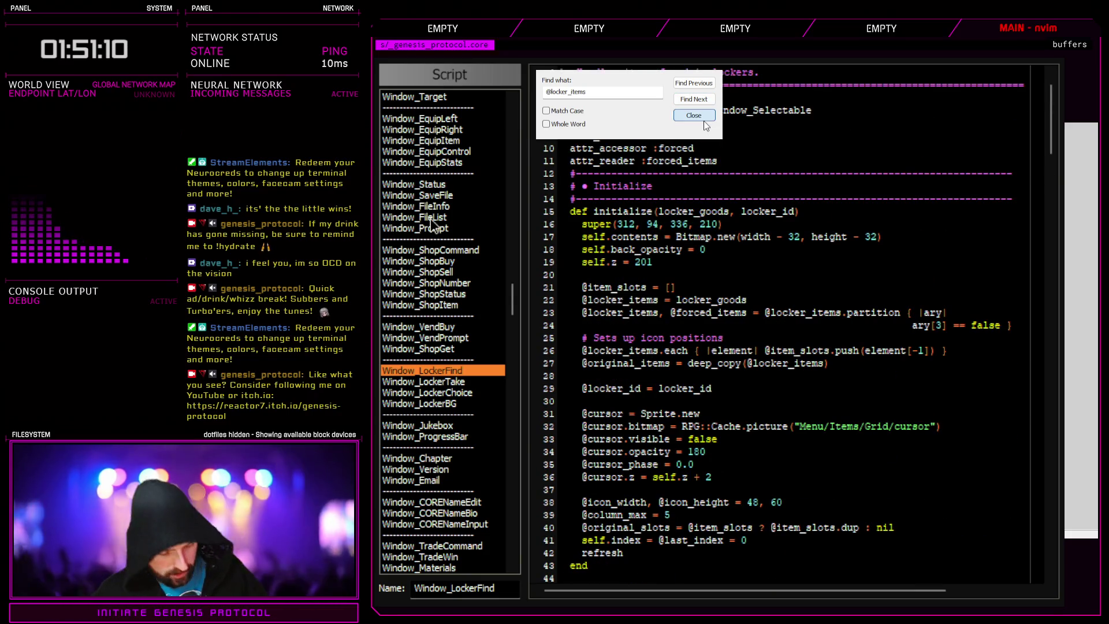
pyautogui.press('Home')
pyautogui.hotkey('ctrl', 'd')
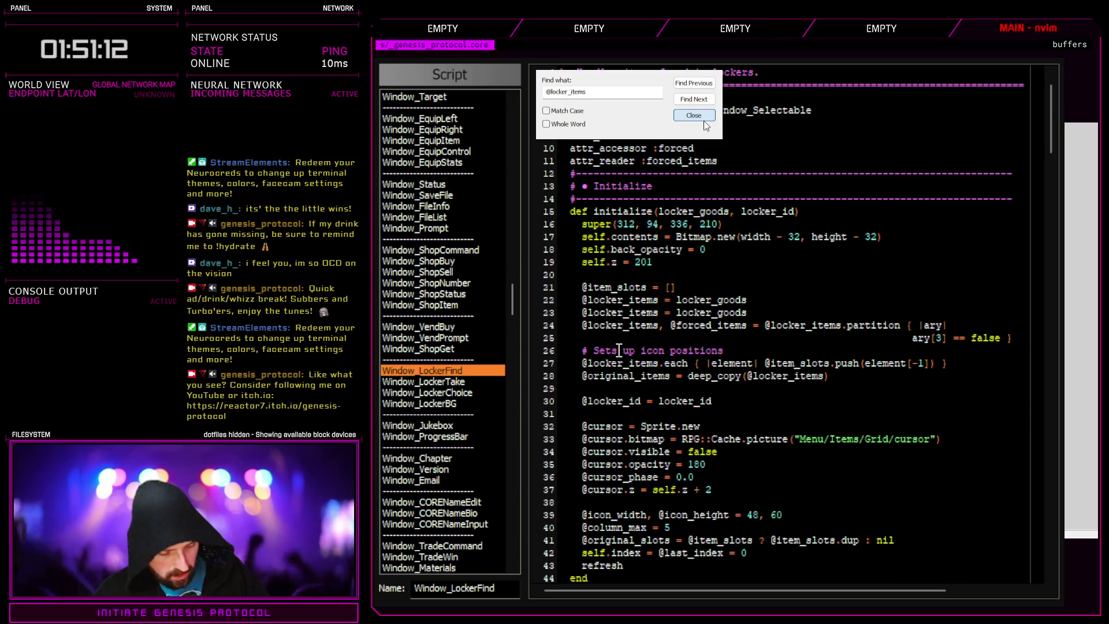
pyautogui.write('#')
pyautogui.write('dup')
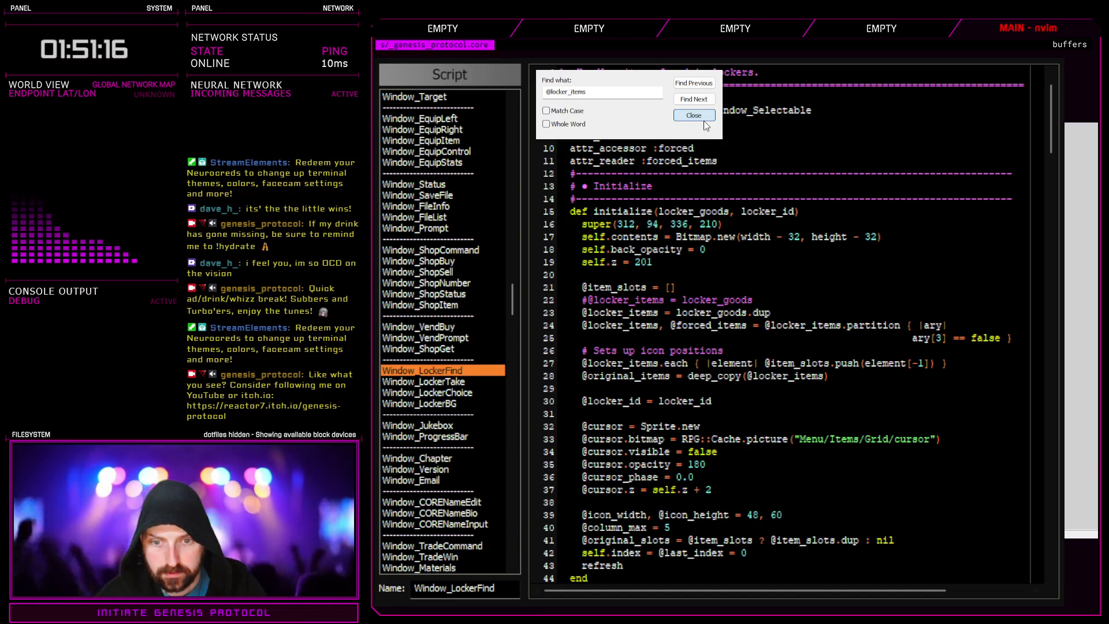
pyautogui.press('F12')
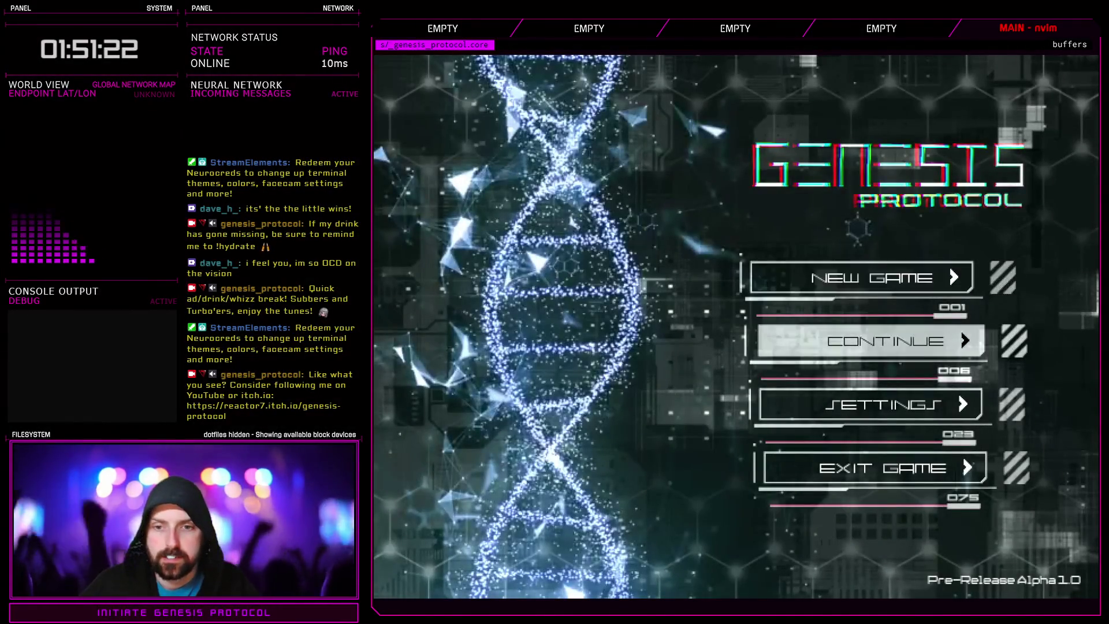
# Continue the save, take the O-Tablet from the locker, check the Combat Boots remain, and quit.
pyautogui.press('Return')
pyautogui.press('Return')
pyautogui.press('Tab')
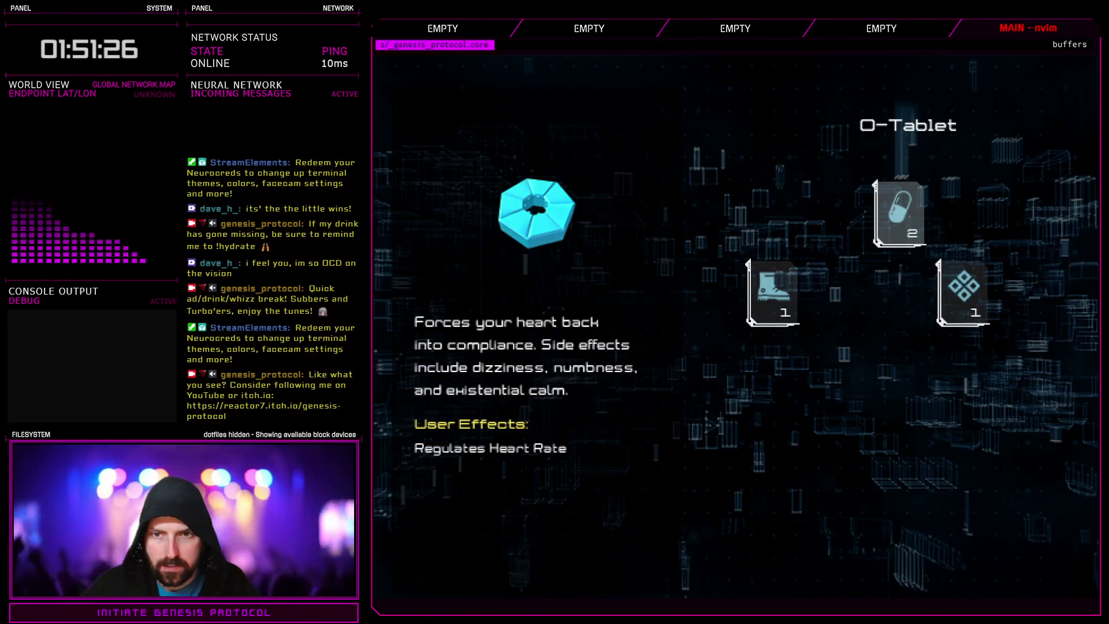
pyautogui.press('Return')
pyautogui.press('Return')
pyautogui.press('Return')
pyautogui.press('Tab')
pyautogui.press('Return')
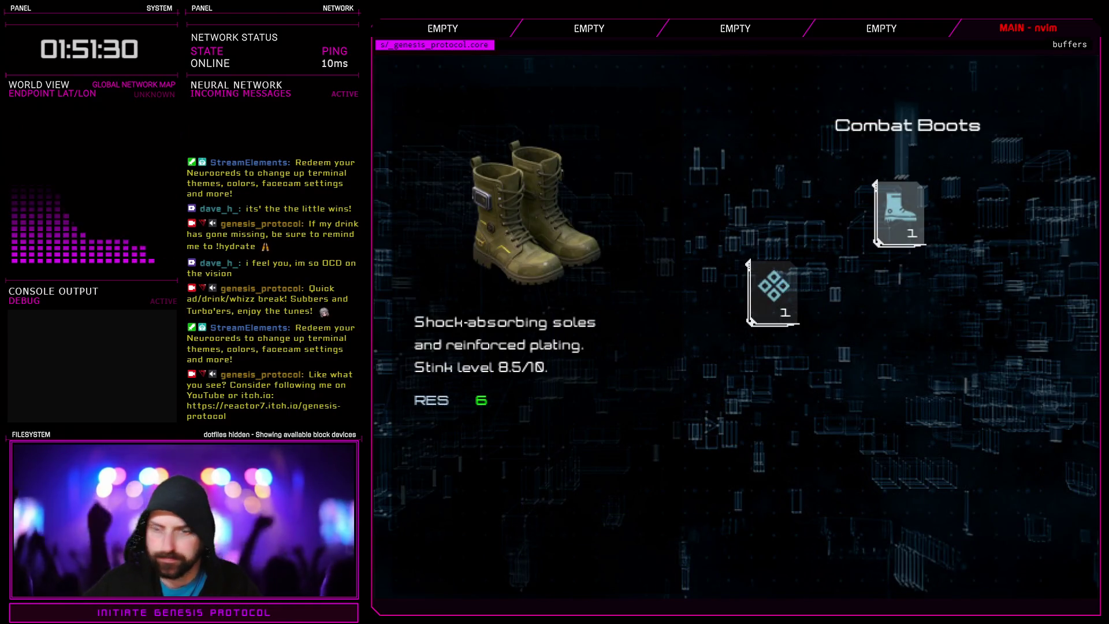
pyautogui.press('Return')
pyautogui.press('Escape')
pyautogui.press('Return')
pyautogui.press('Return')
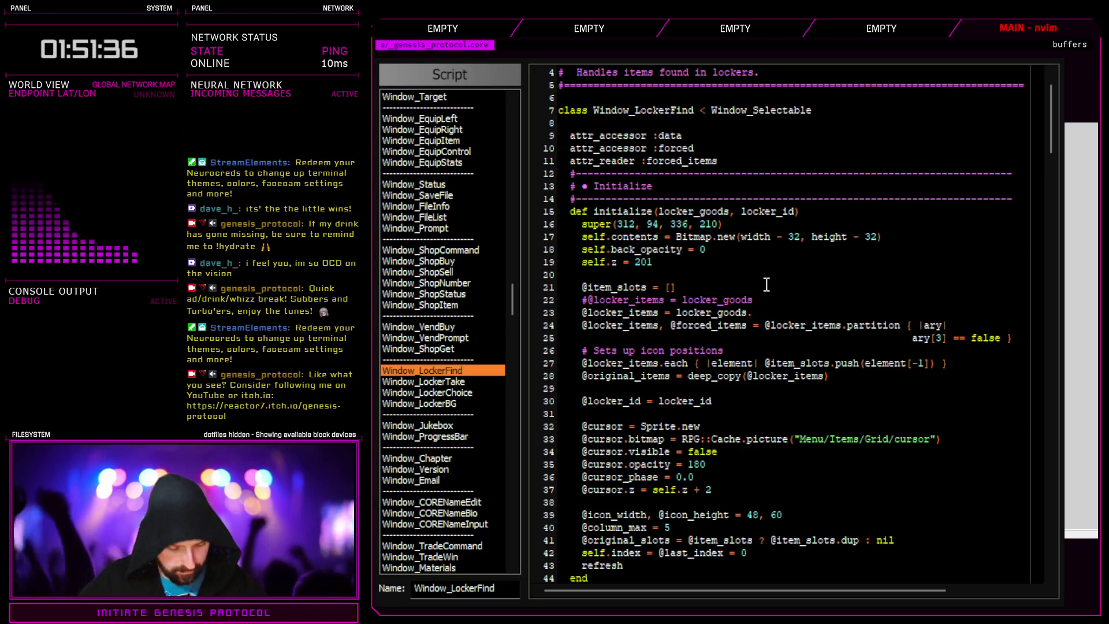
pyautogui.write('clone')
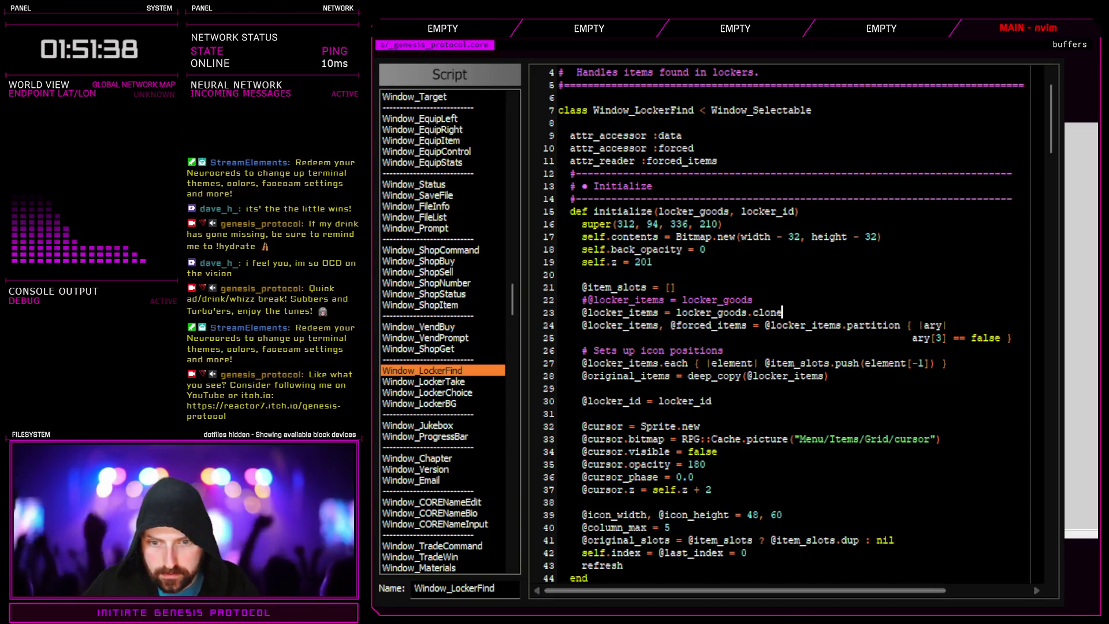
pyautogui.press('F12')
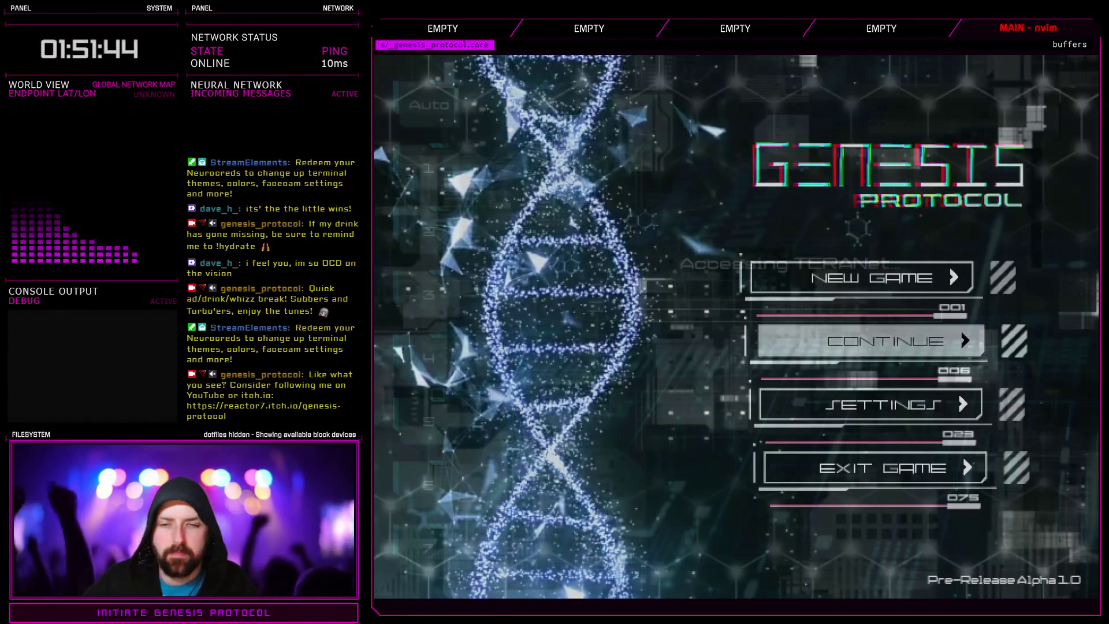
# Load slot 3, dismiss the locker's take prompt, reopen the locker to check, then exit the game.
pyautogui.click(947, 342)
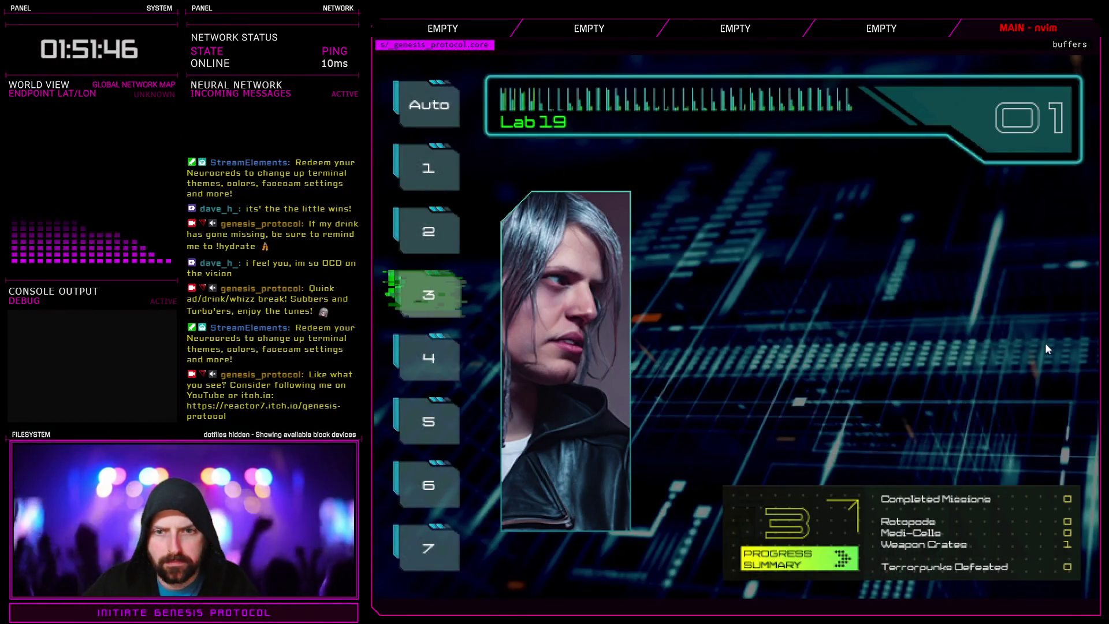
pyautogui.press('Tab')
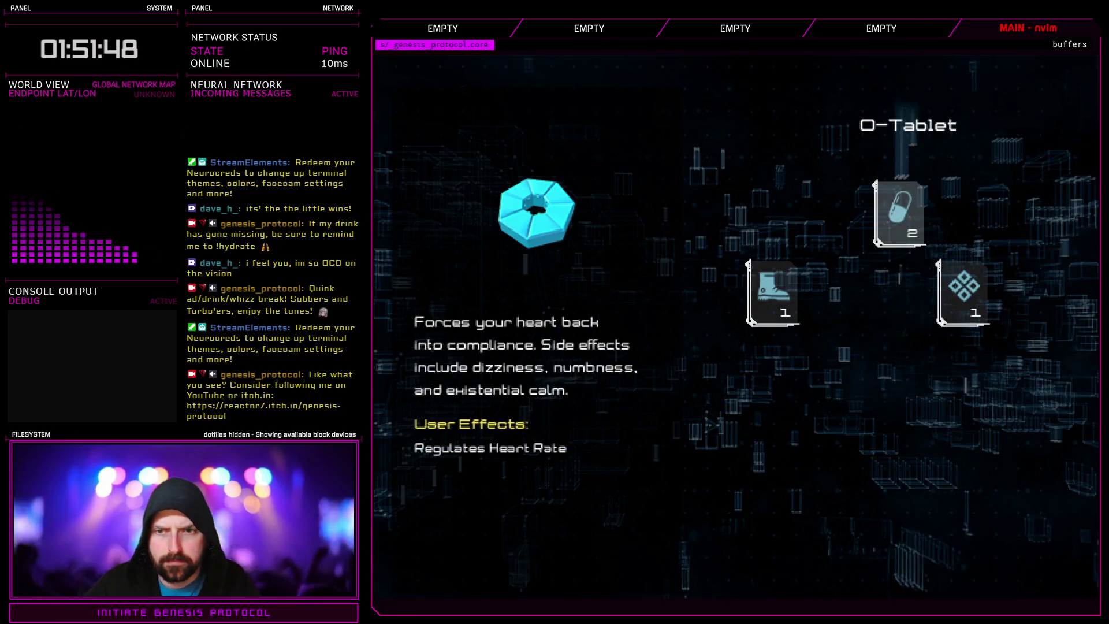
pyautogui.press('Escape')
pyautogui.press('Return')
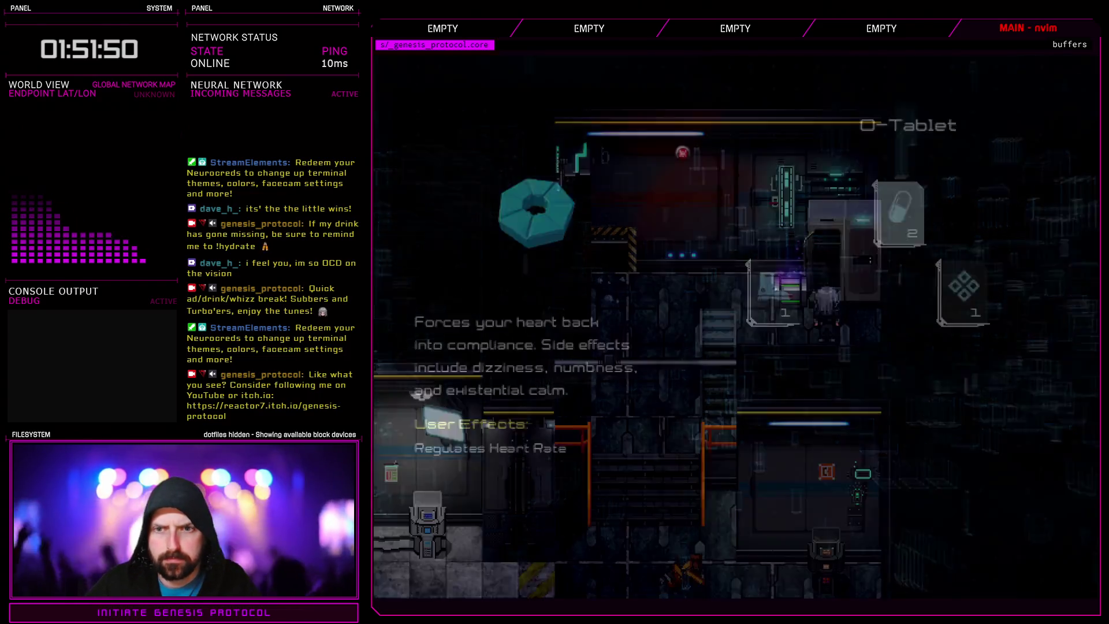
pyautogui.press('Tab')
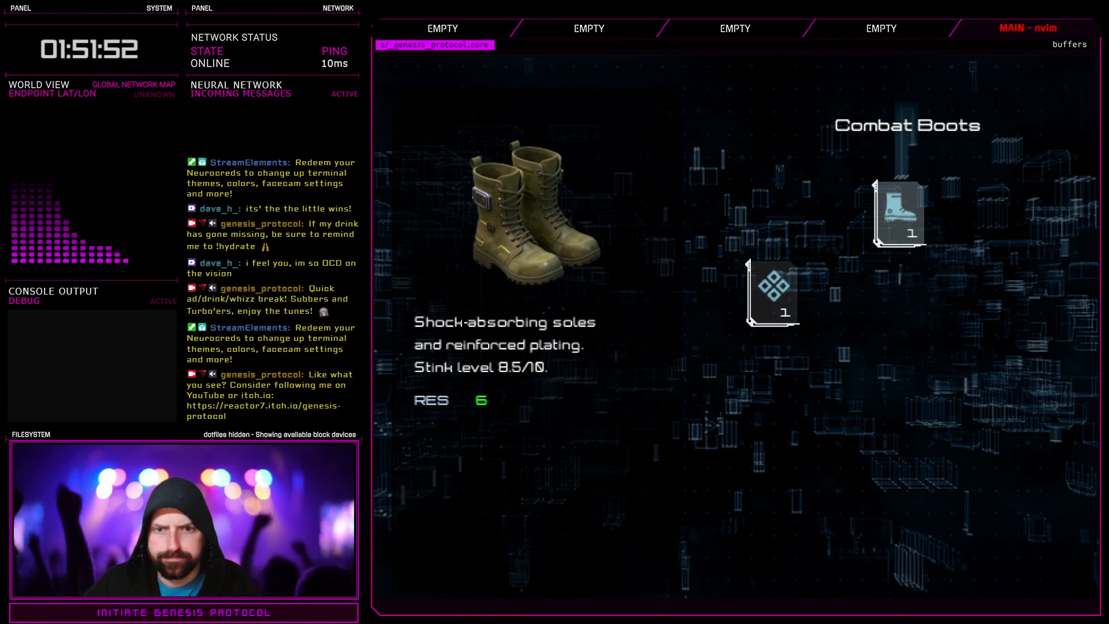
pyautogui.press('Escape')
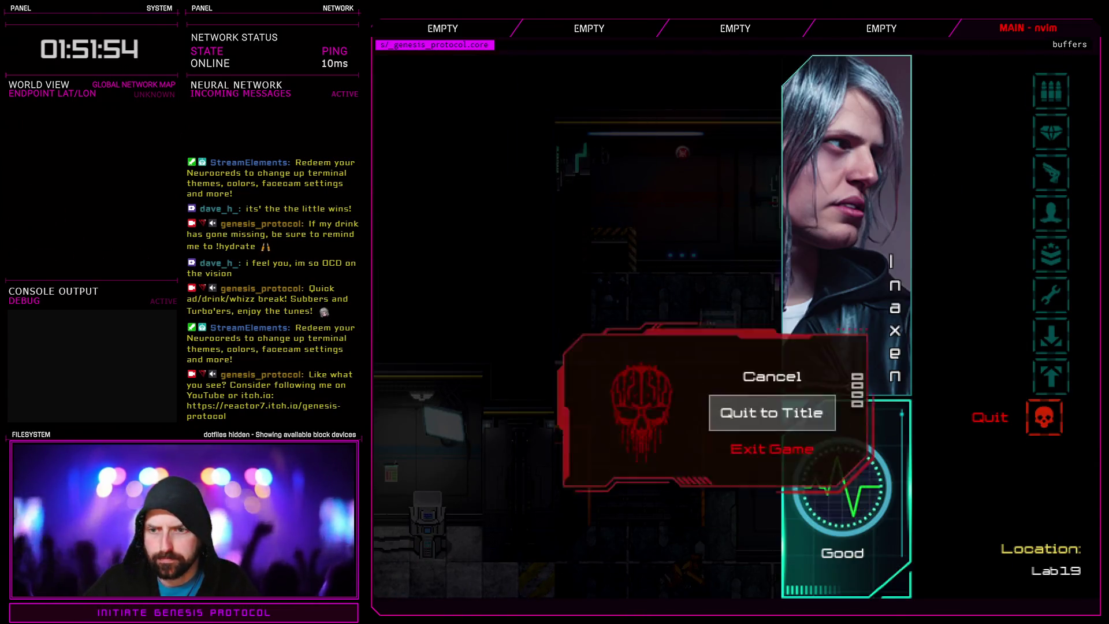
pyautogui.press('Down')
pyautogui.press('Return')
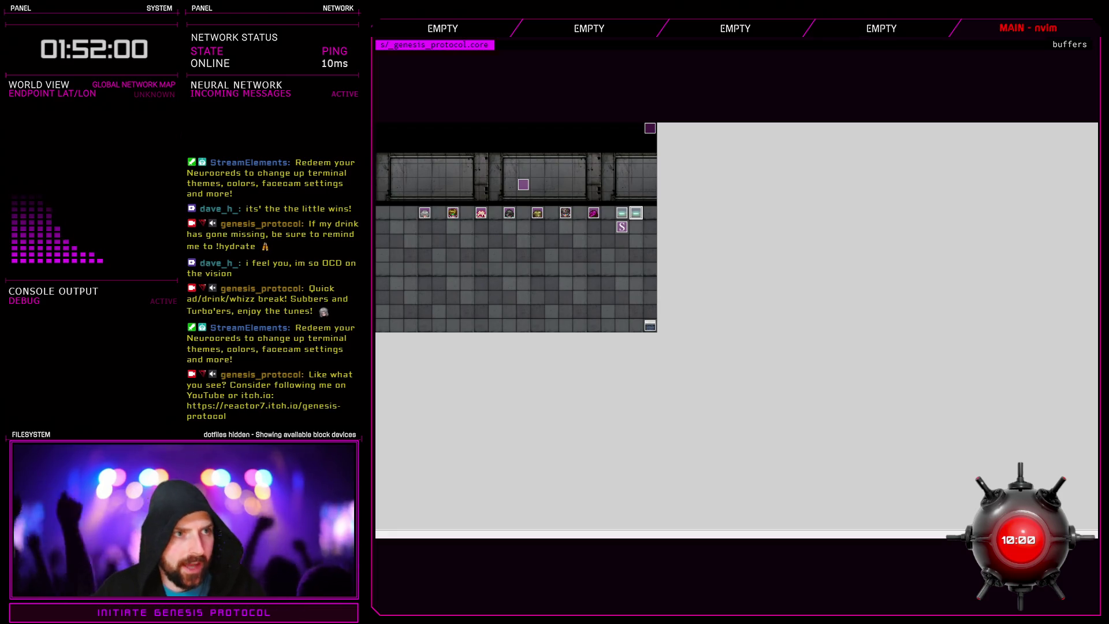
pyautogui.hotkey('alt', 'F4')
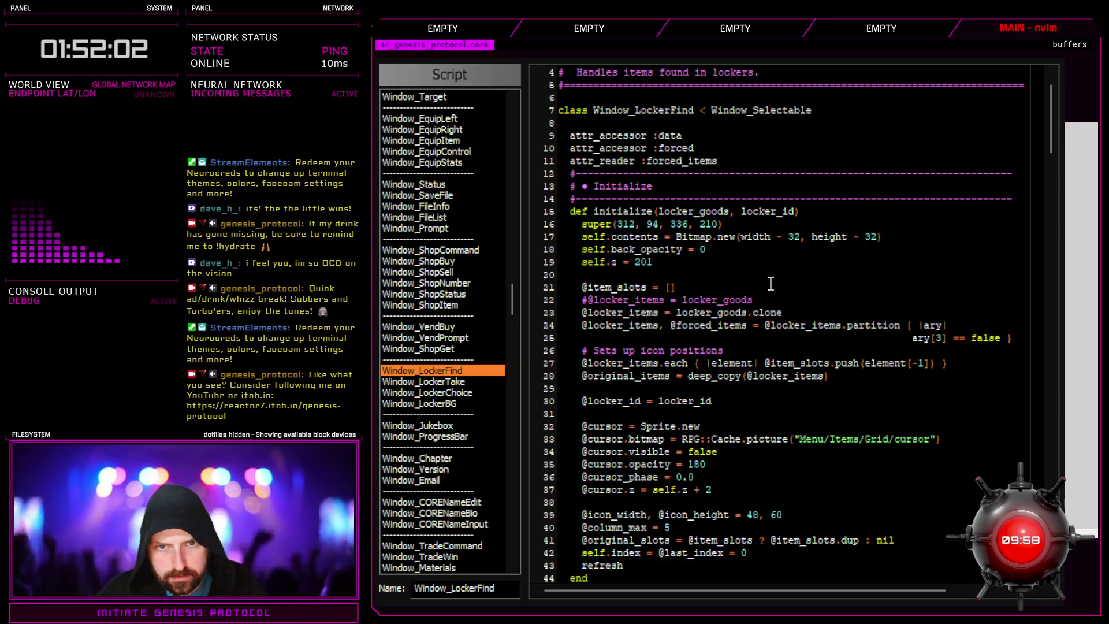
# Delete the locker_goods.clone line and restore the plain locker_goods assignment.
pyautogui.tripleClick(547, 314)
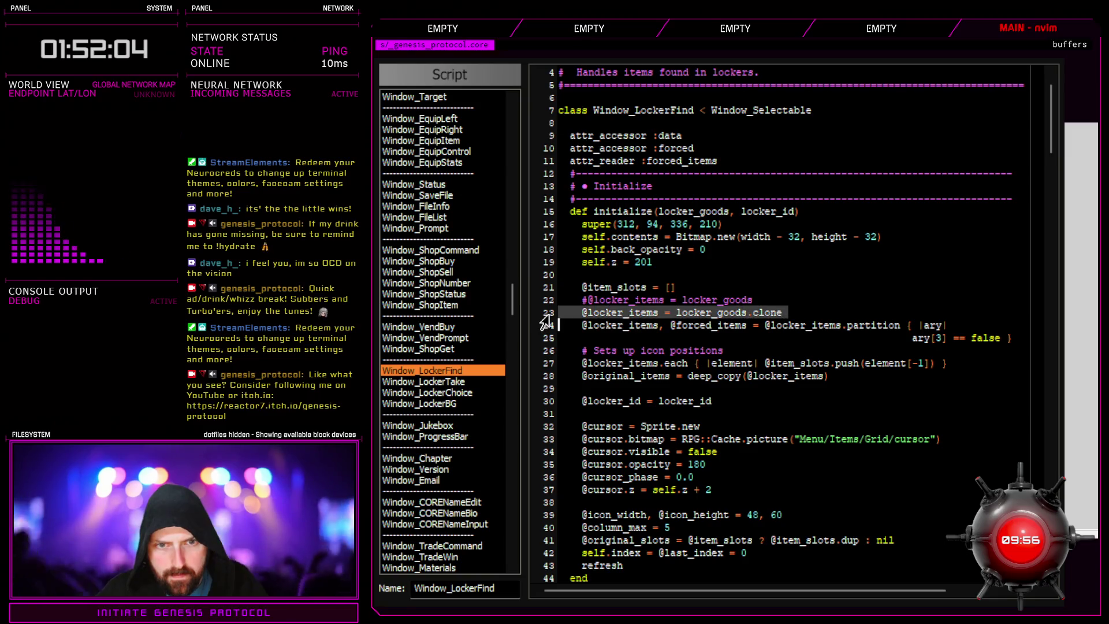
pyautogui.press('d')
pyautogui.click(763, 301)
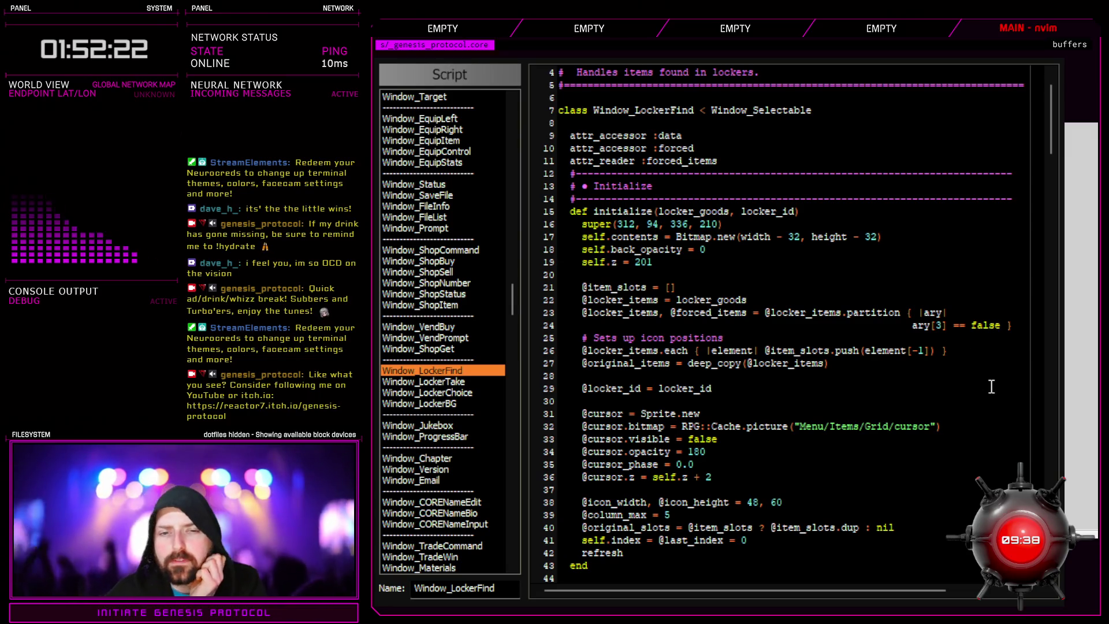
pyautogui.moveTo(691, 366); pyautogui.dragTo(861, 368)
pyautogui.click(861, 368)
pyautogui.scroll(-2, 862, 369)
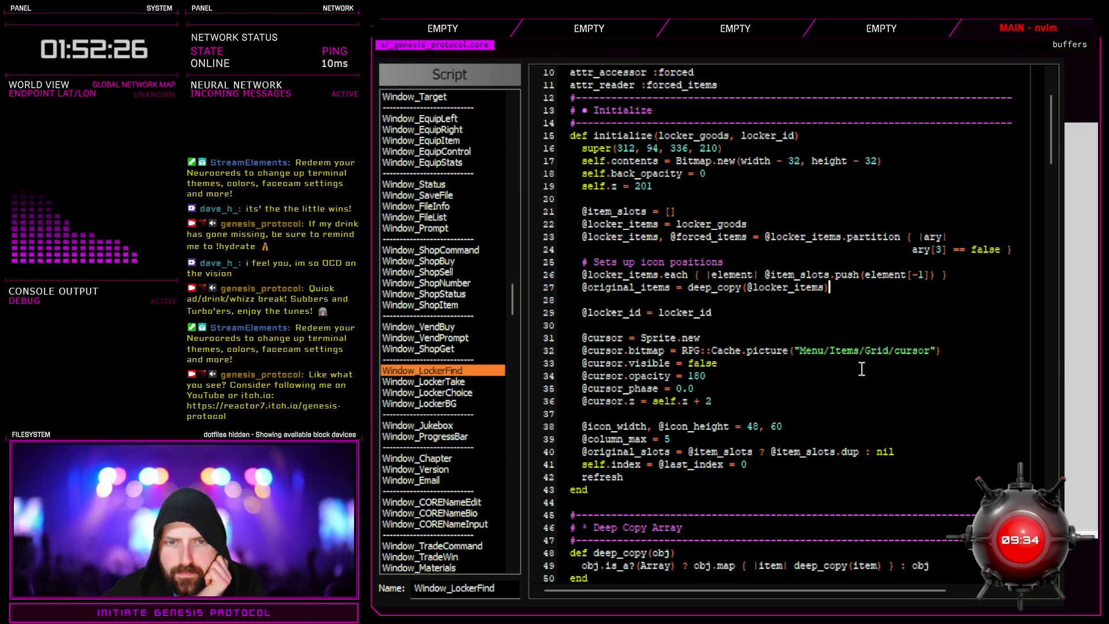
pyautogui.doubleClick(617, 287)
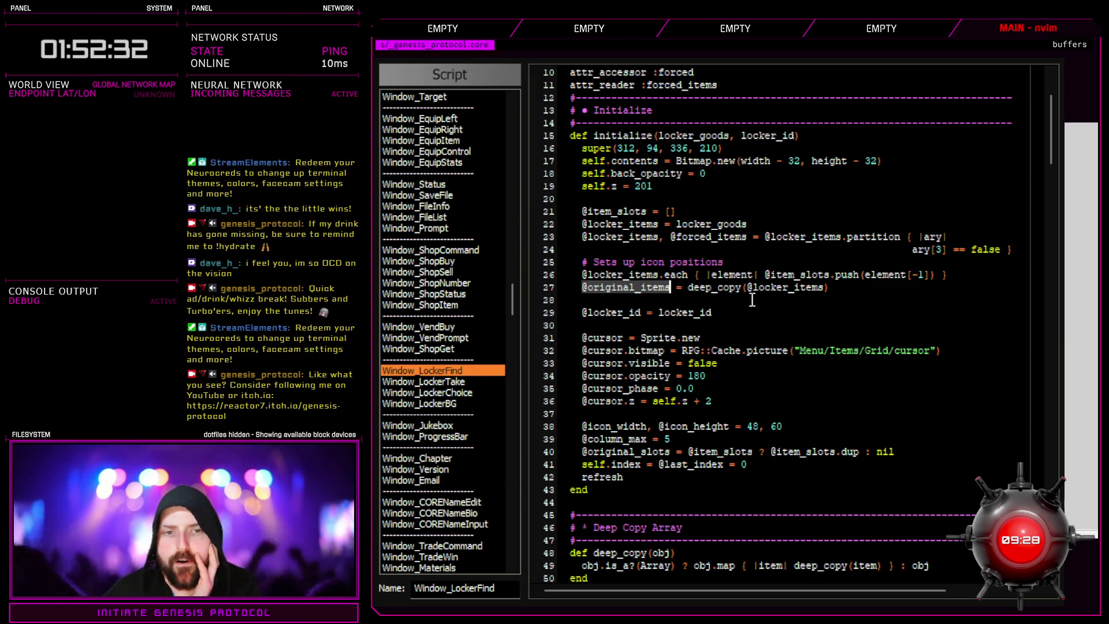
pyautogui.click(600, 247)
pyautogui.doubleClick(606, 237)
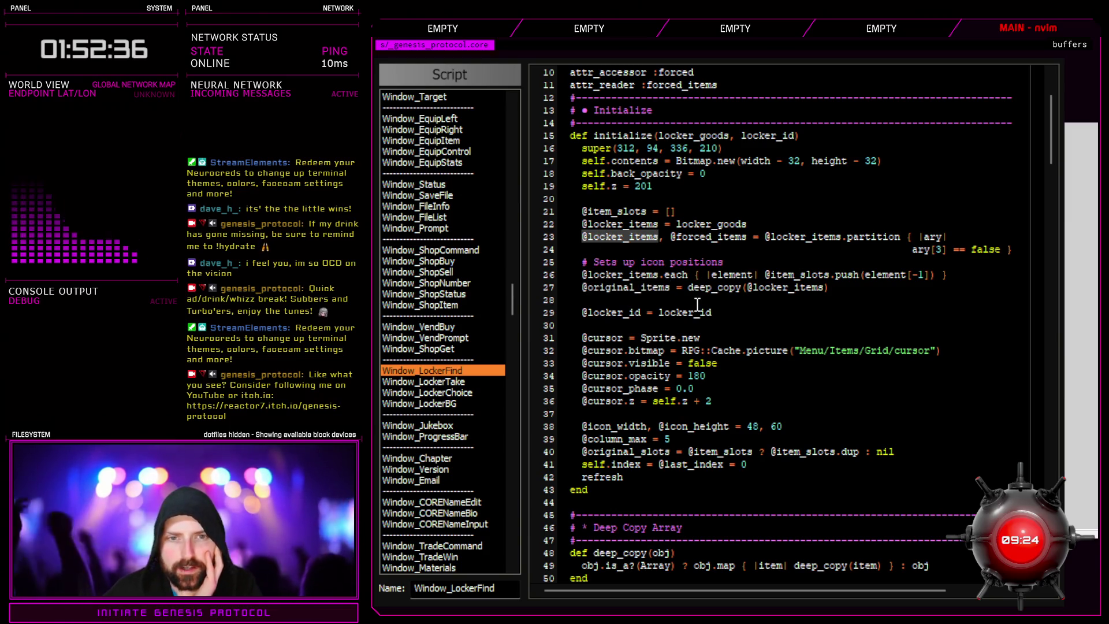
pyautogui.click(840, 287)
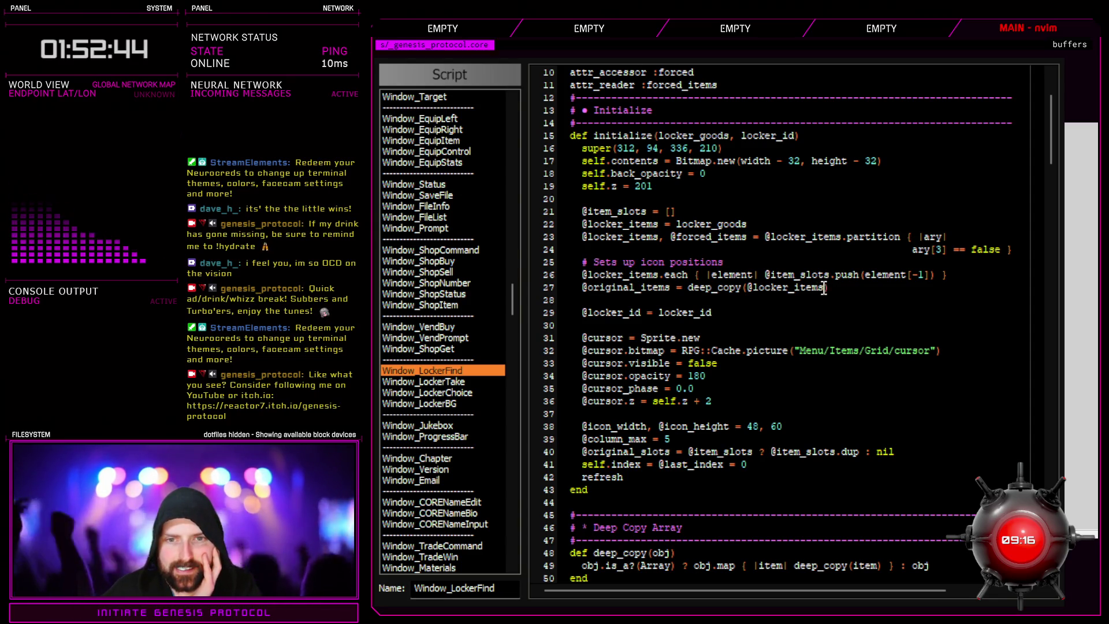
pyautogui.write('.')
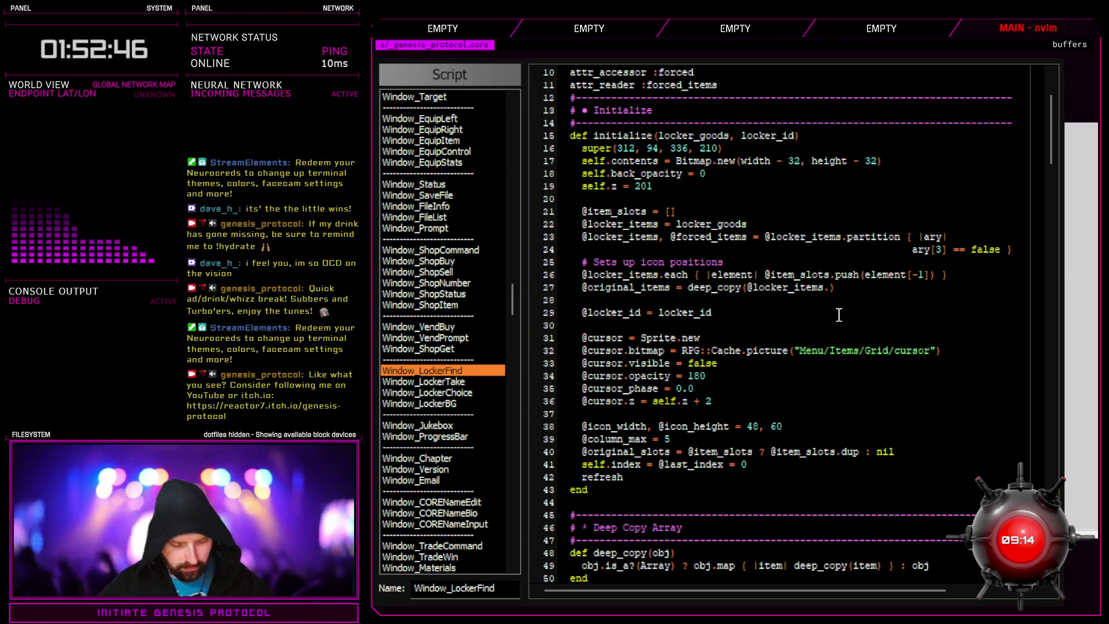
pyautogui.write('dup')
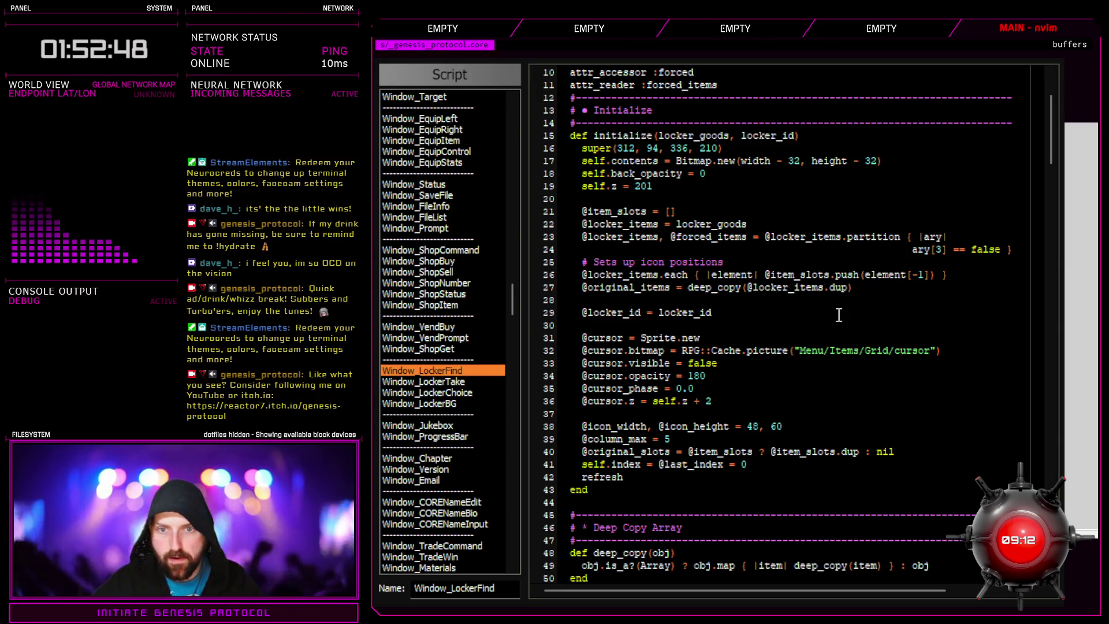
pyautogui.press('F12')
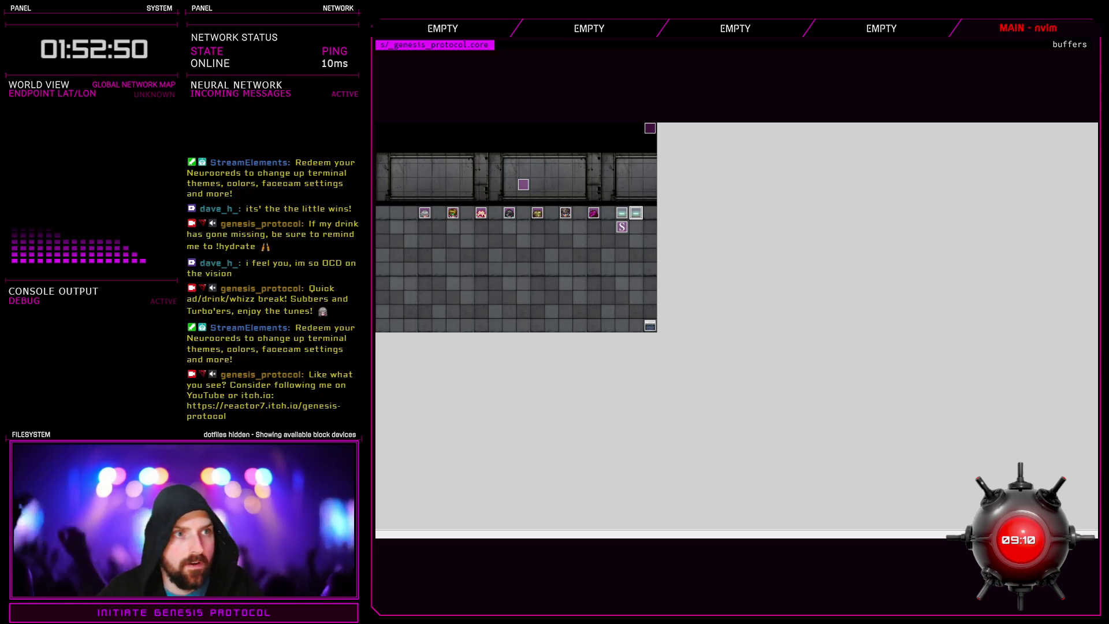
# Load slot 3, answer No to 'Take selected items?' for the O-Tablets, and recheck the locker.
pyautogui.press('Escape')
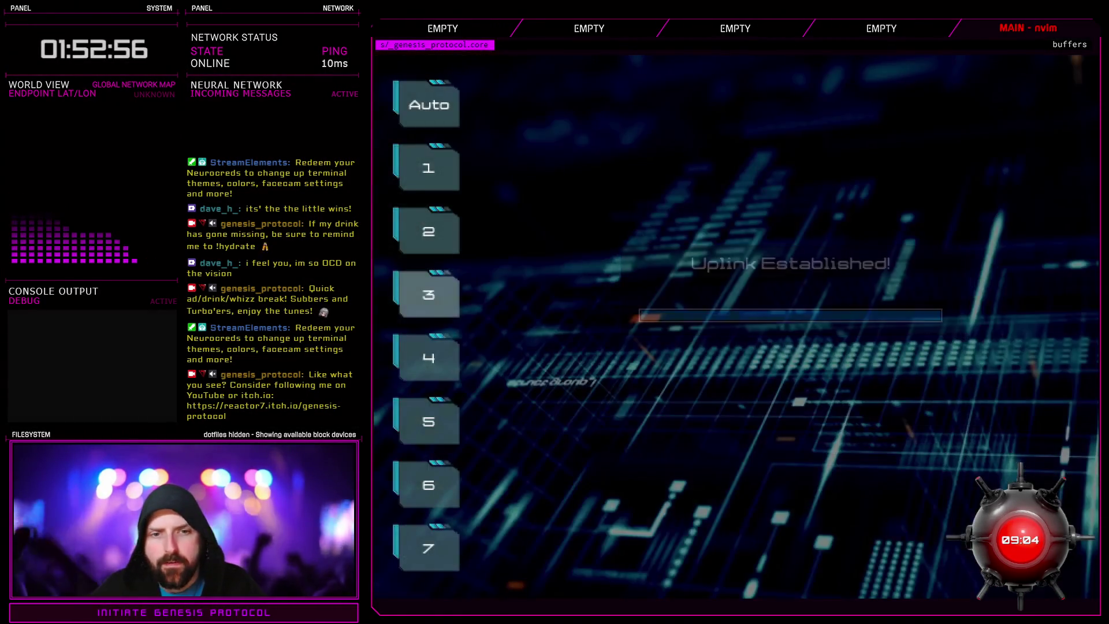
pyautogui.press('Return')
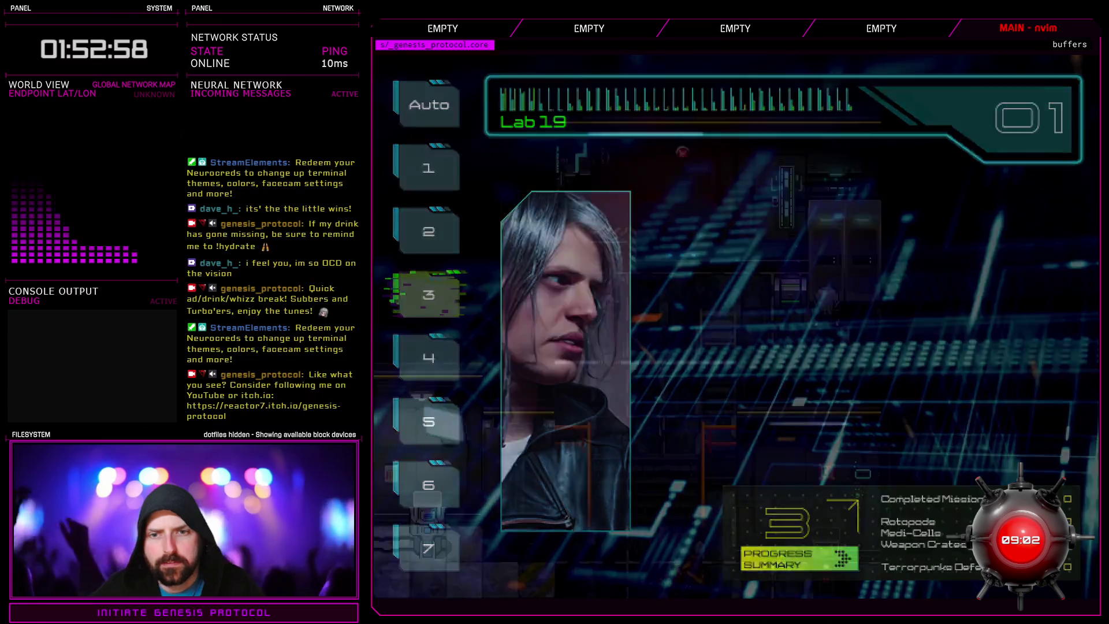
pyautogui.press('Escape')
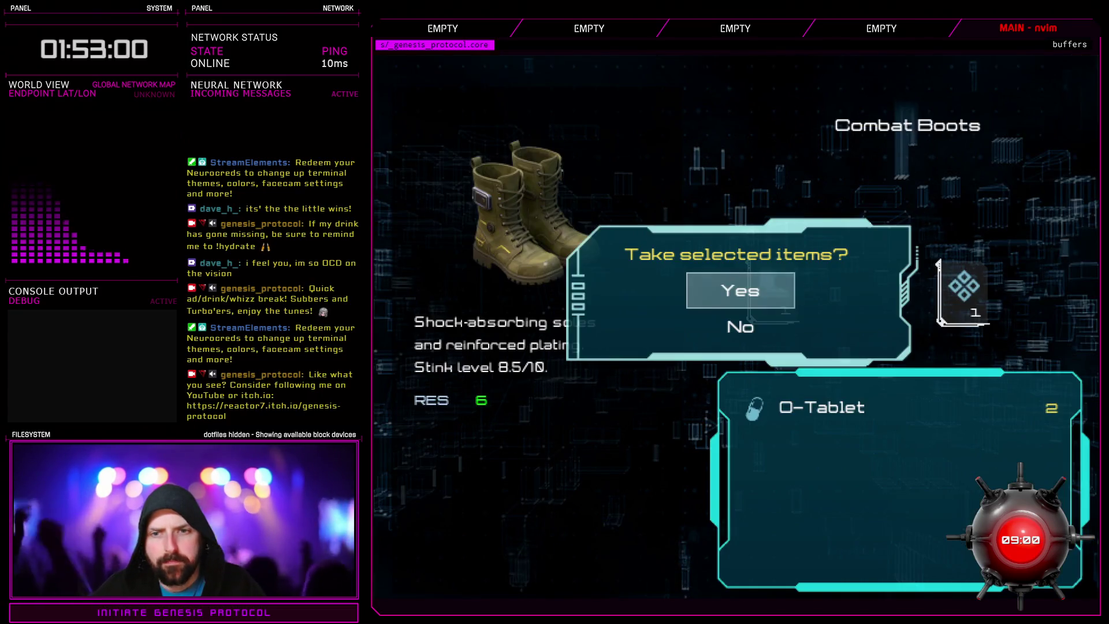
pyautogui.press('Down')
pyautogui.press('Return')
pyautogui.press('Escape')
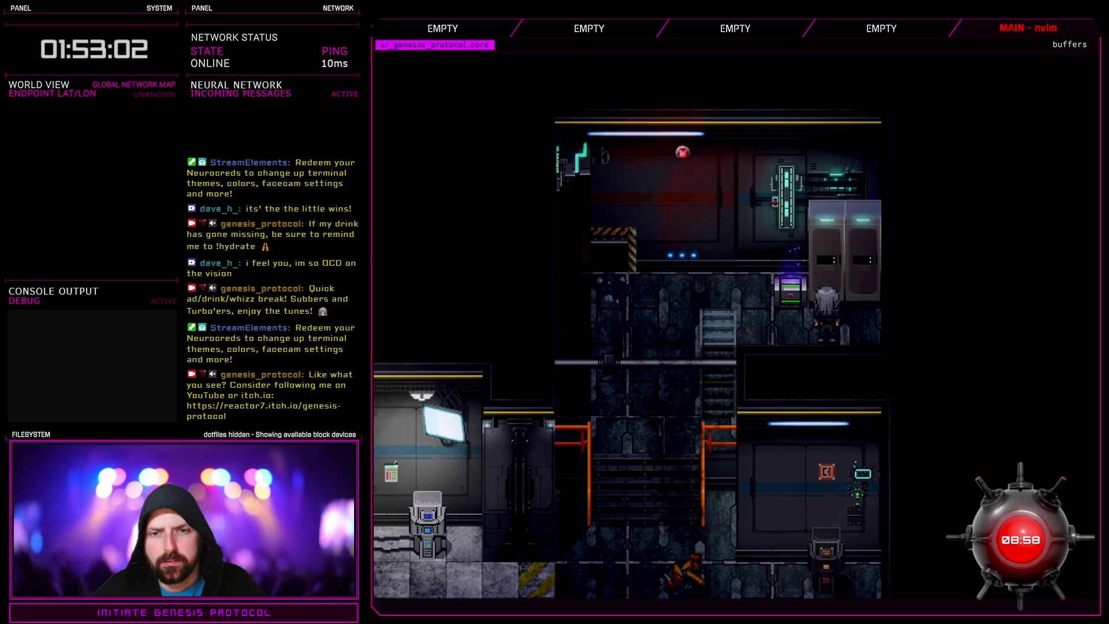
pyautogui.press('Return')
pyautogui.press('Escape')
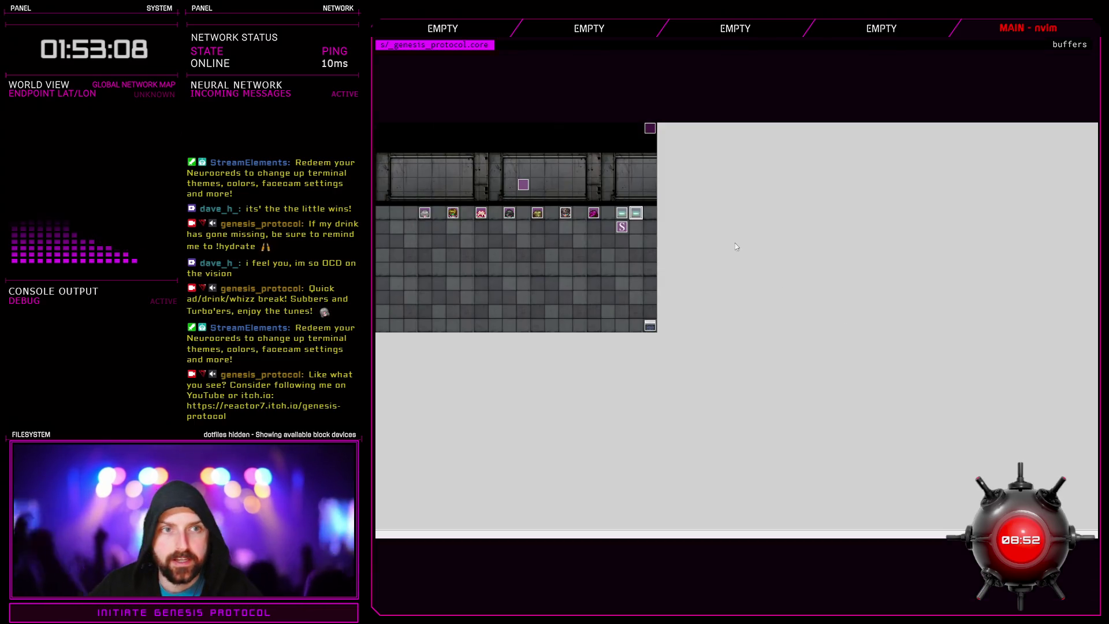
# Close the playtest and remove the stray characters inside deep_copy on line 27.
pyautogui.hotkey('alt', 'F4')
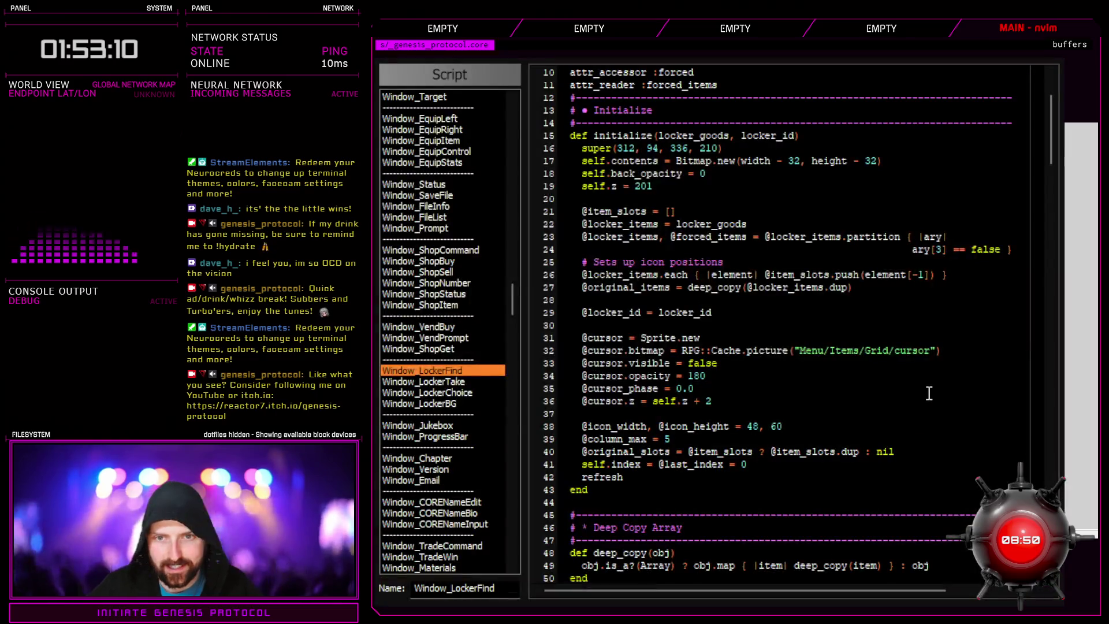
pyautogui.press('BackSpace')
pyautogui.press('BackSpace')
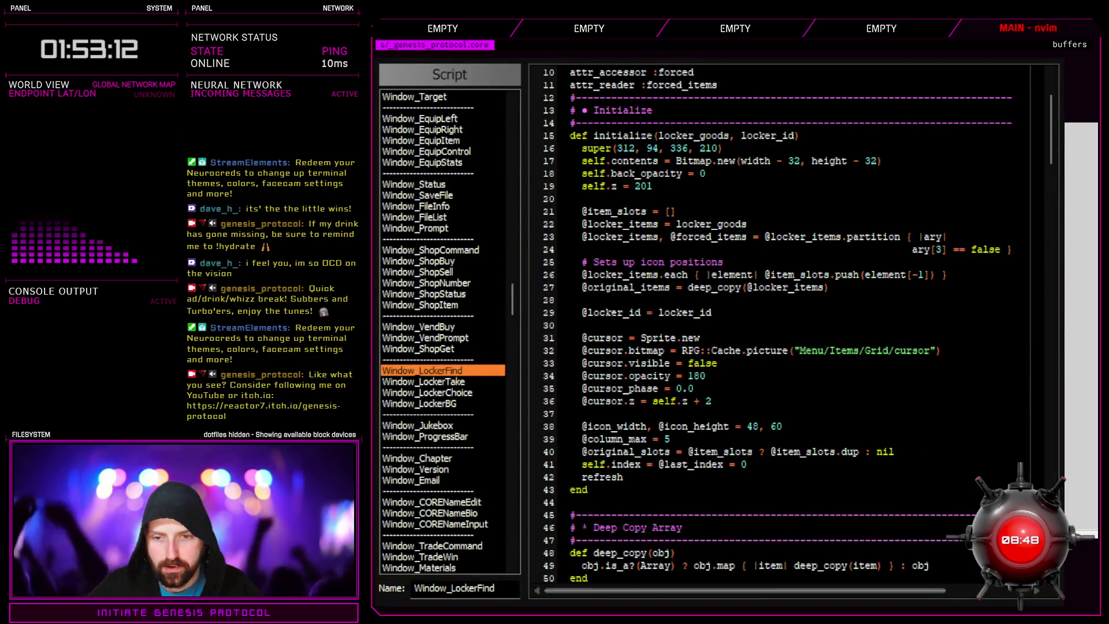
pyautogui.press('Right')
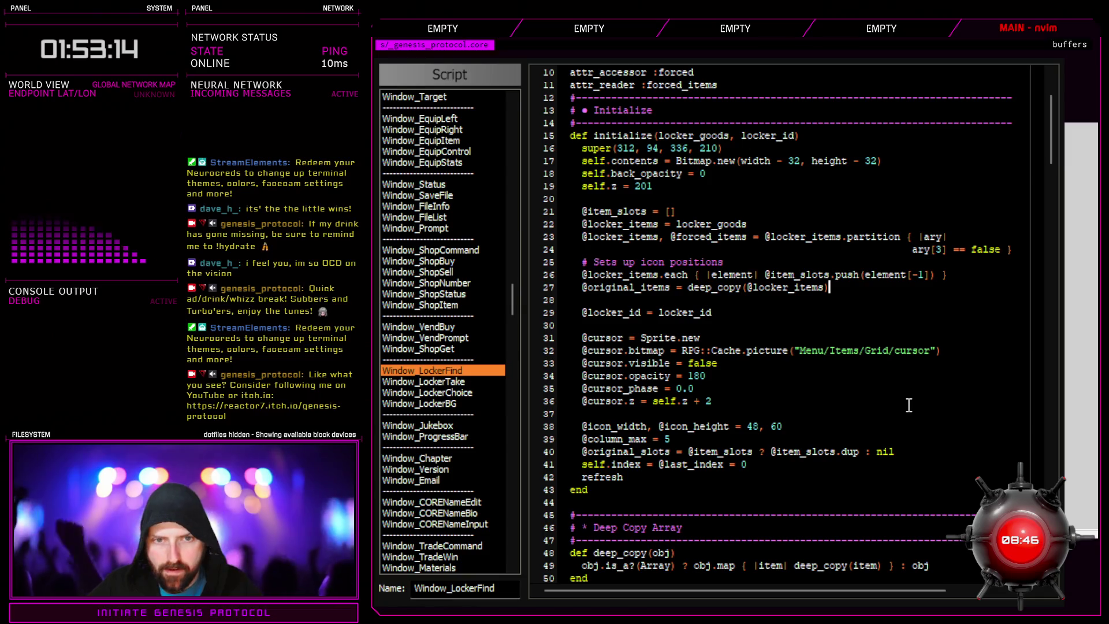
pyautogui.scroll(-6, 730, 418)
pyautogui.scroll(-18, 730, 417)
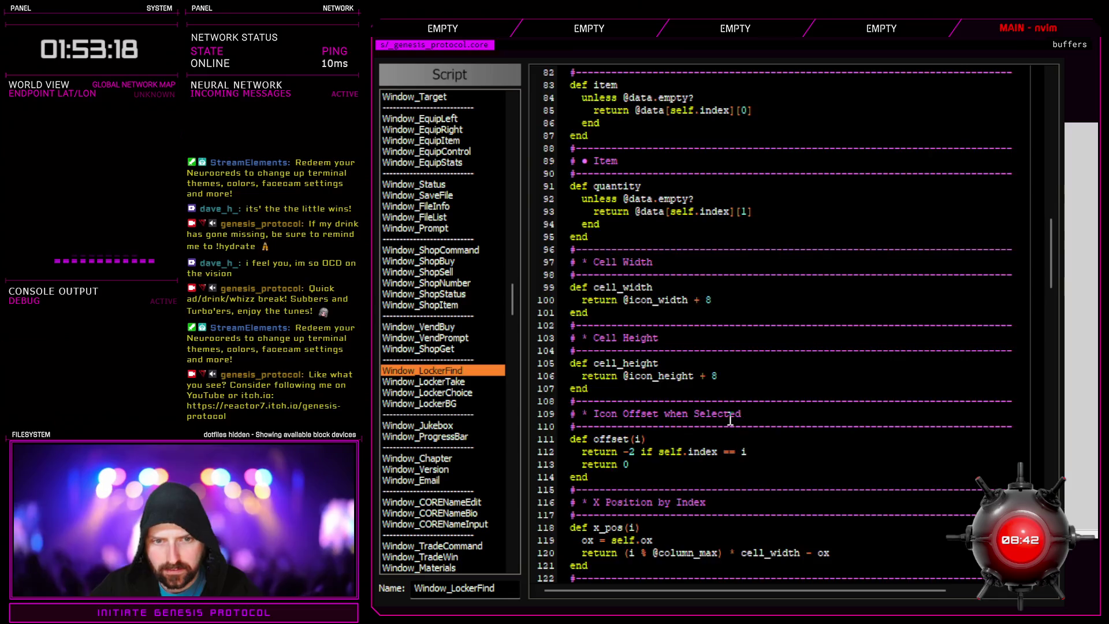
pyautogui.scroll(-10, 730, 420)
pyautogui.hotkey('ctrl', 'o')
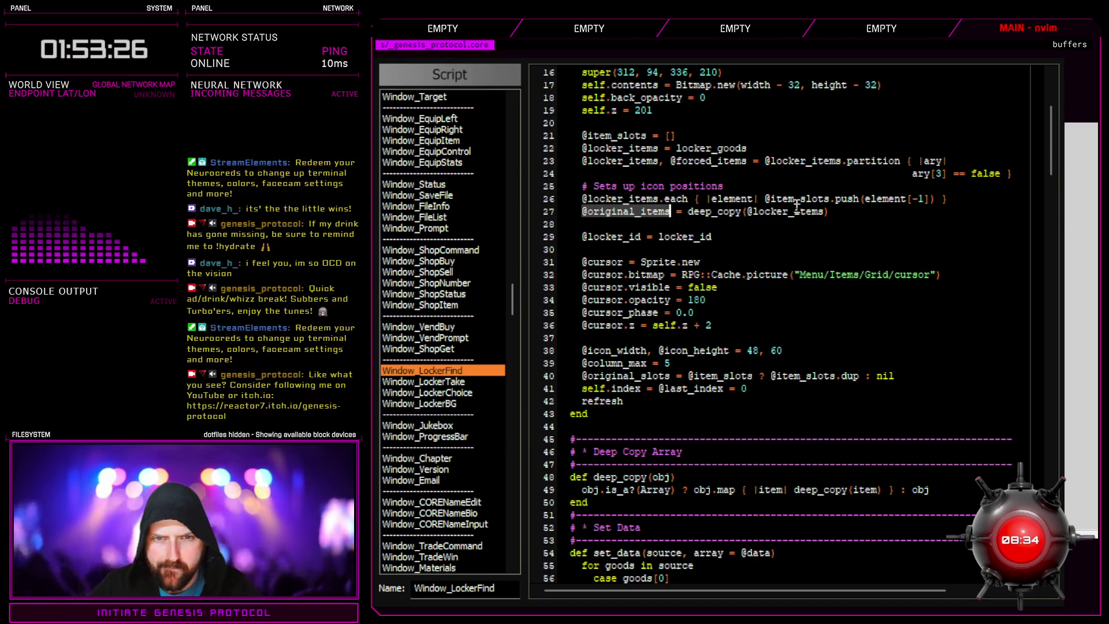
pyautogui.click(865, 206)
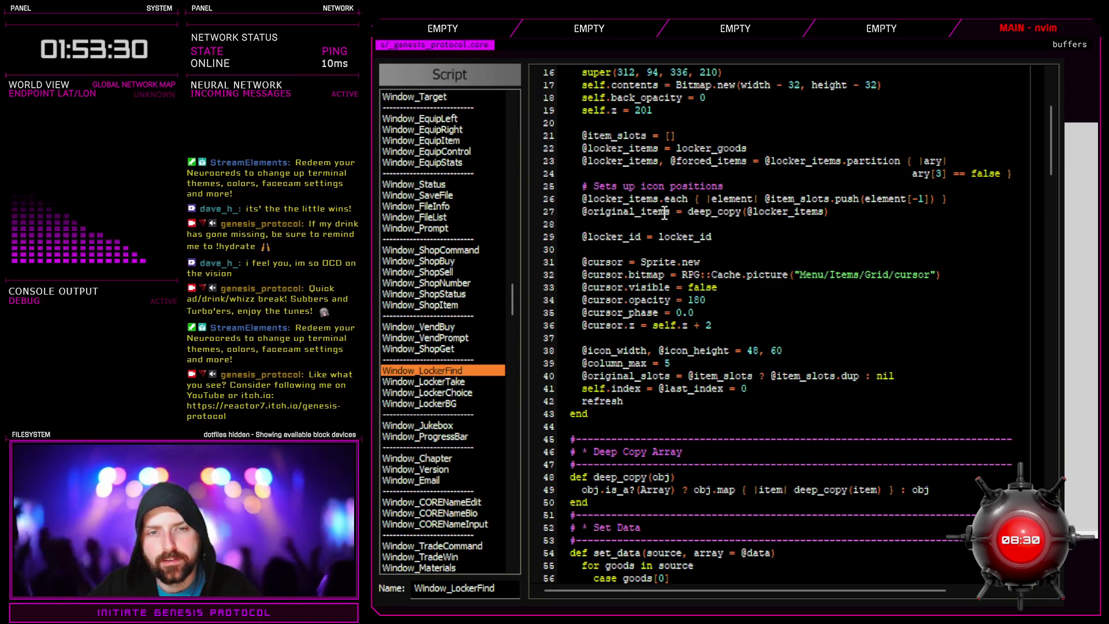
pyautogui.doubleClick(633, 211)
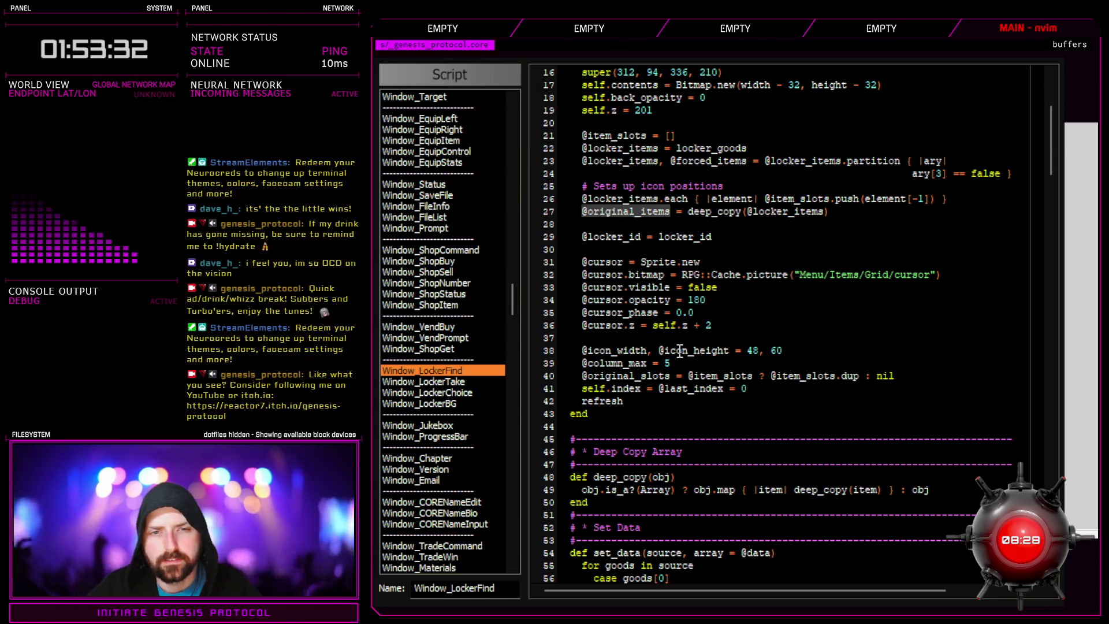
pyautogui.scroll(2, 681, 353)
pyautogui.scroll(-18, 798, 298)
pyautogui.scroll(-10, 687, 426)
pyautogui.scroll(10, 688, 426)
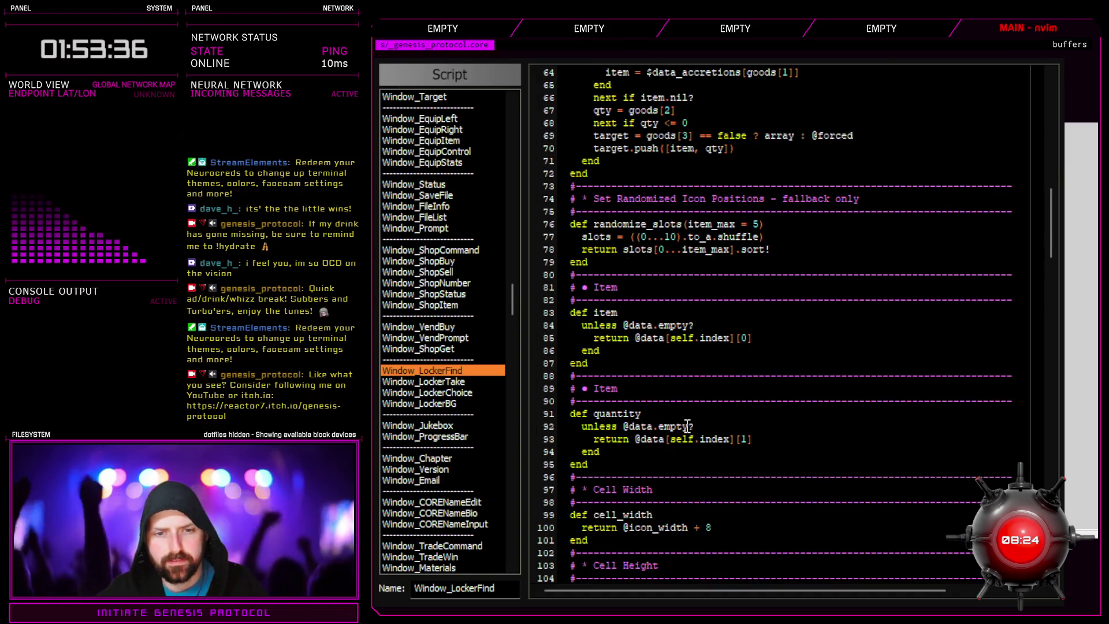
pyautogui.scroll(8, 687, 426)
pyautogui.scroll(4, 688, 425)
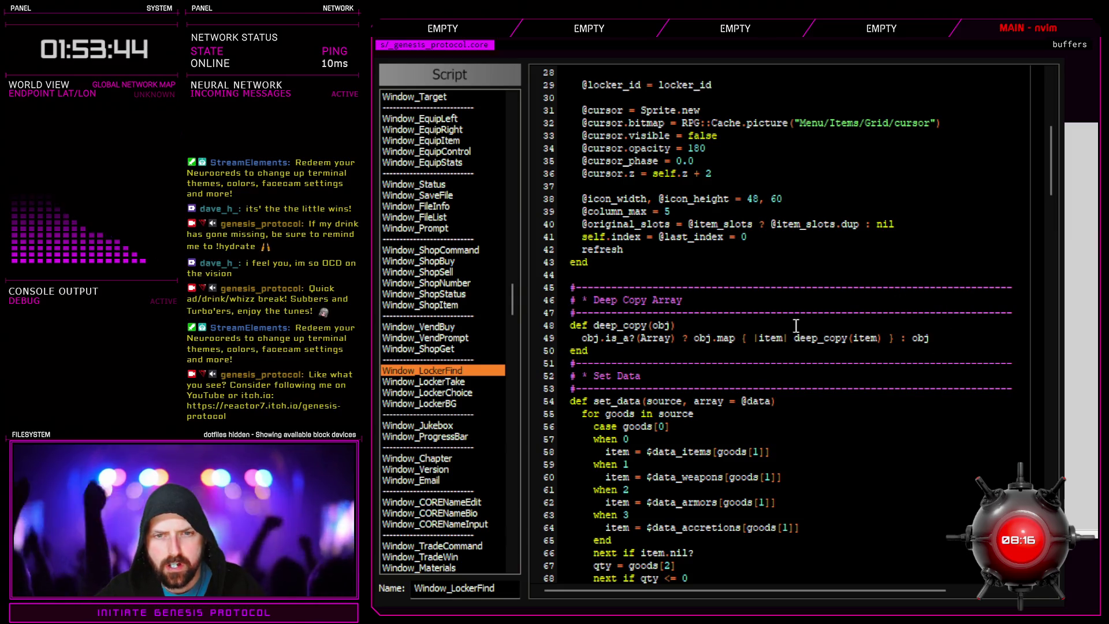
pyautogui.scroll(8, 749, 356)
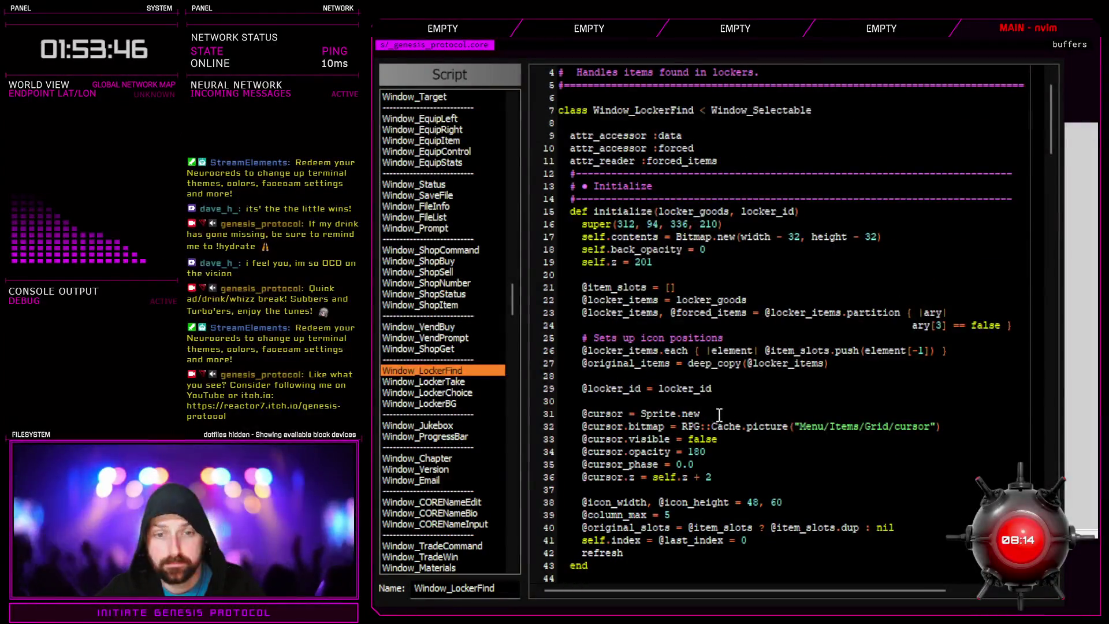
pyautogui.click(848, 363)
pyautogui.press('o')
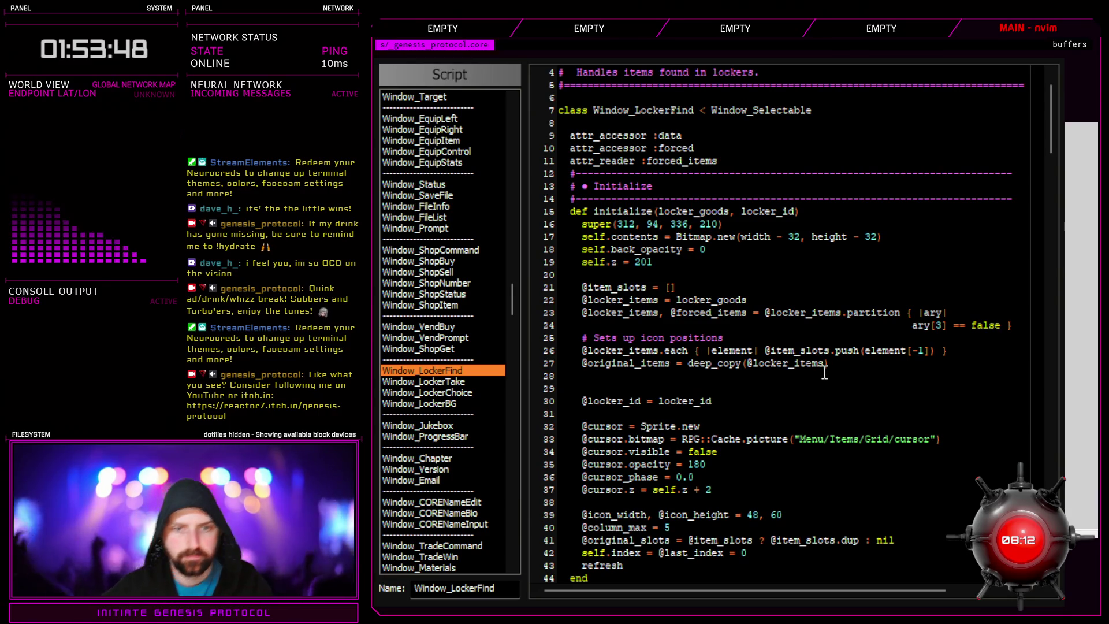
pyautogui.write('ts @original')
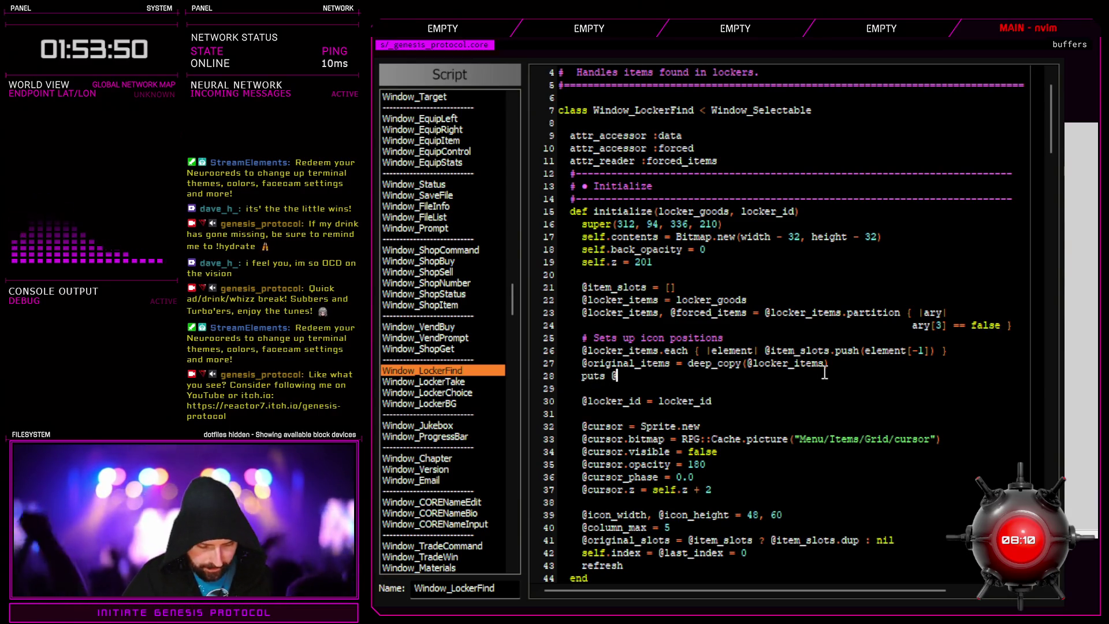
pyautogui.write('_items')
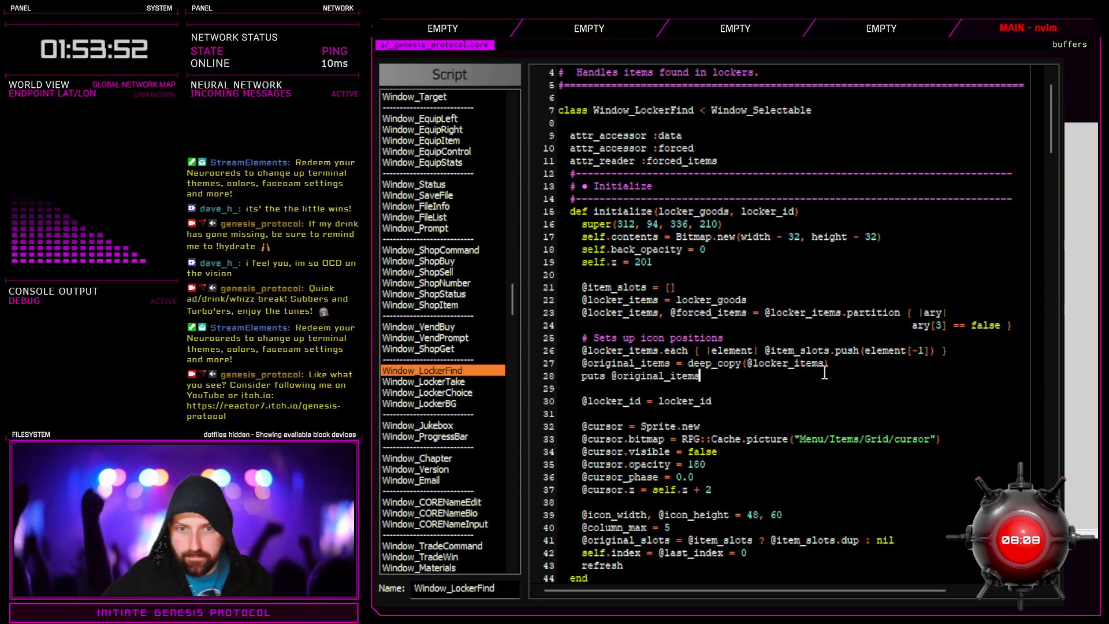
pyautogui.press('F12')
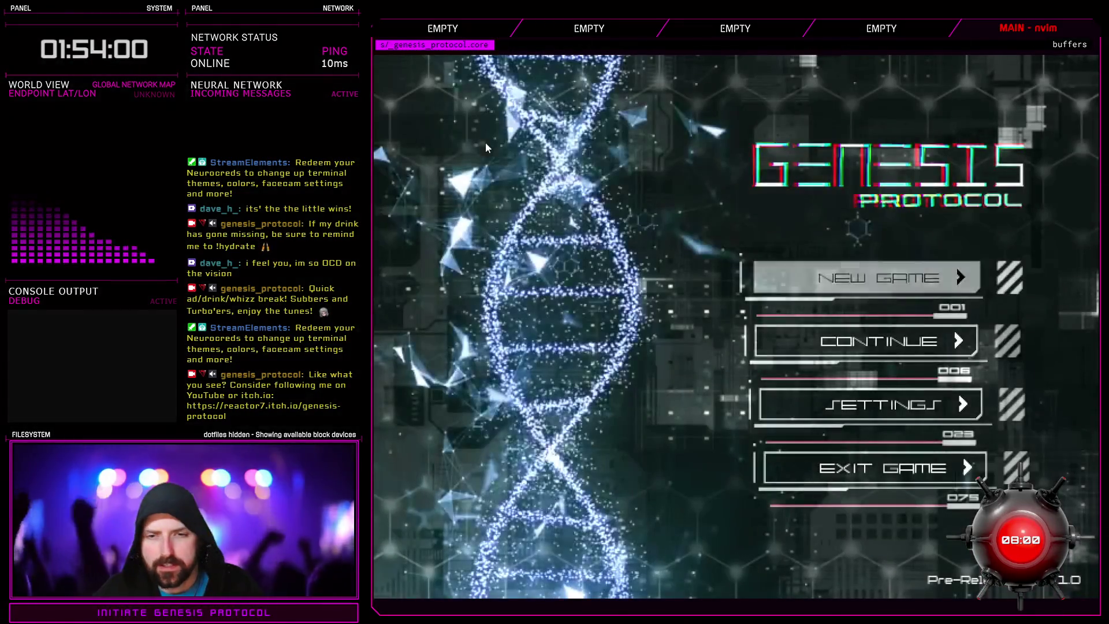
# Continue the save into Lab 19 and take the O-Tablet from the locker.
pyautogui.press('Down')
pyautogui.press('Return')
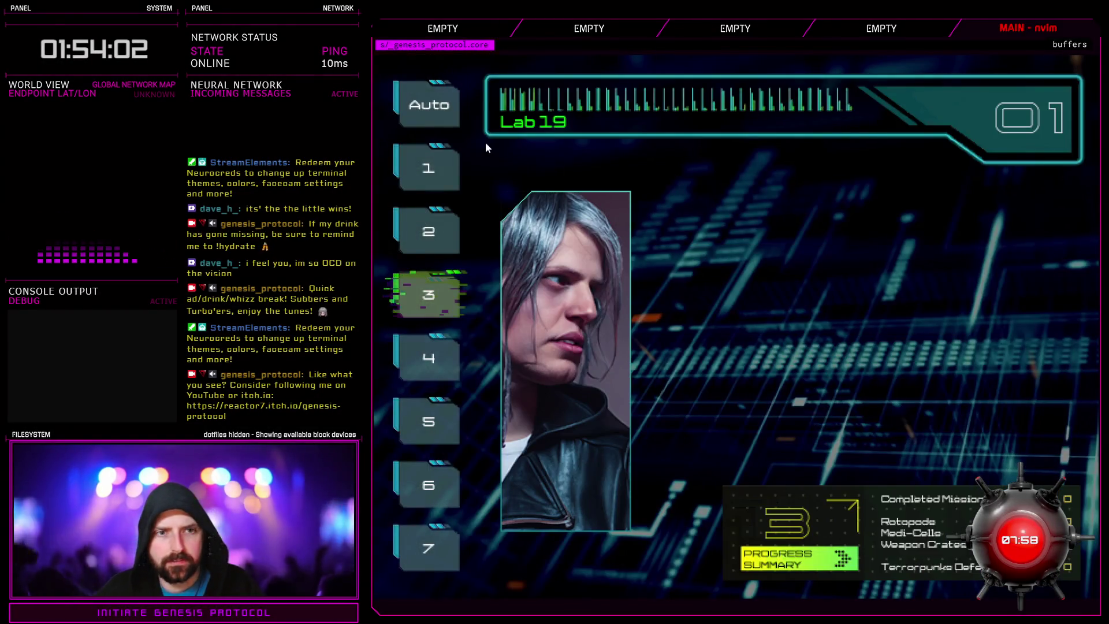
pyautogui.press('Return')
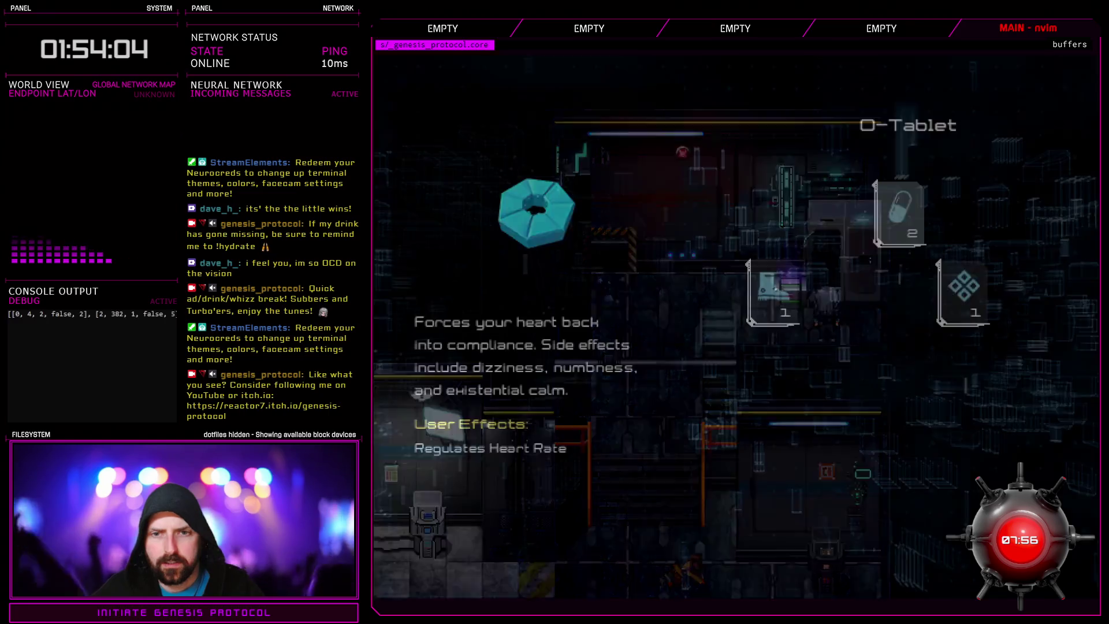
pyautogui.press('Return')
pyautogui.press('Escape')
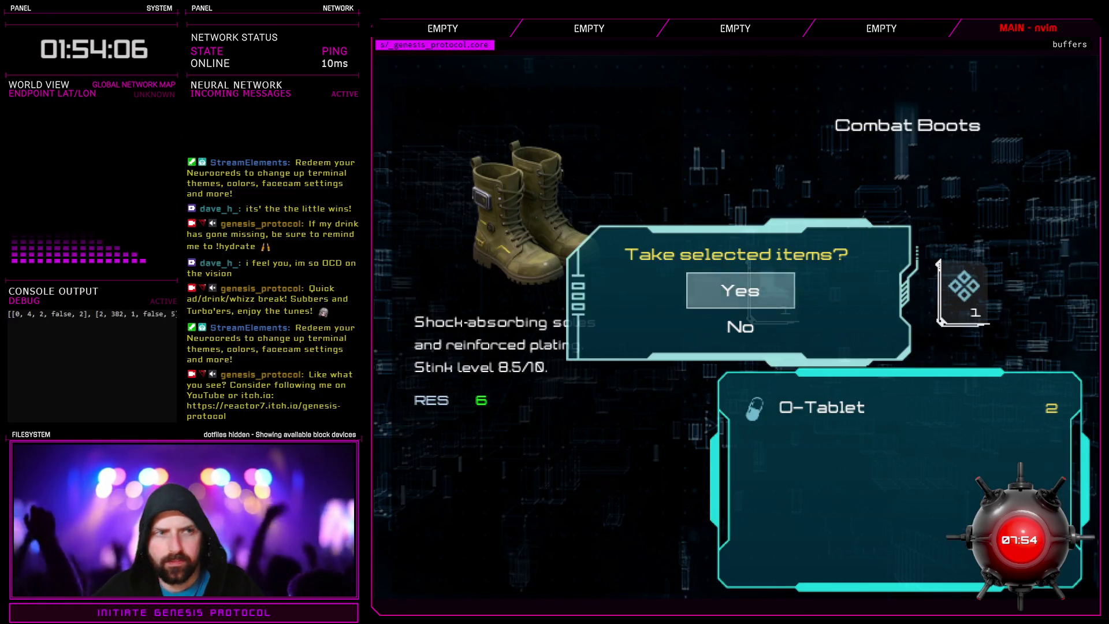
pyautogui.press('Return')
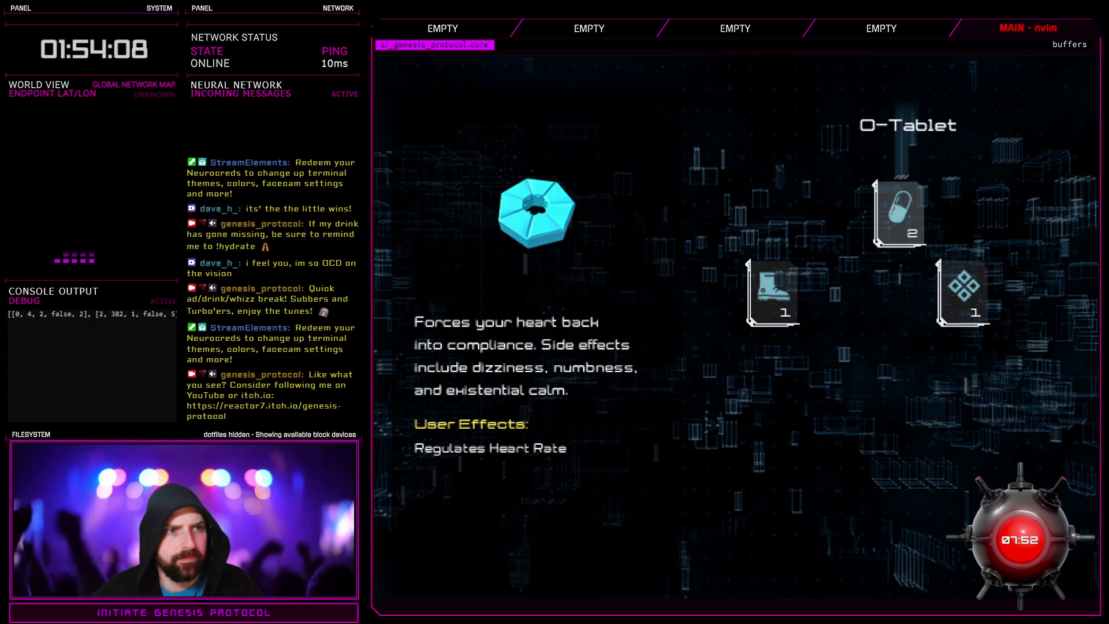
# Pick the O-Tablet again, decline the take, then back out of the quit menu and reopen the locker.
pyautogui.press('Return')
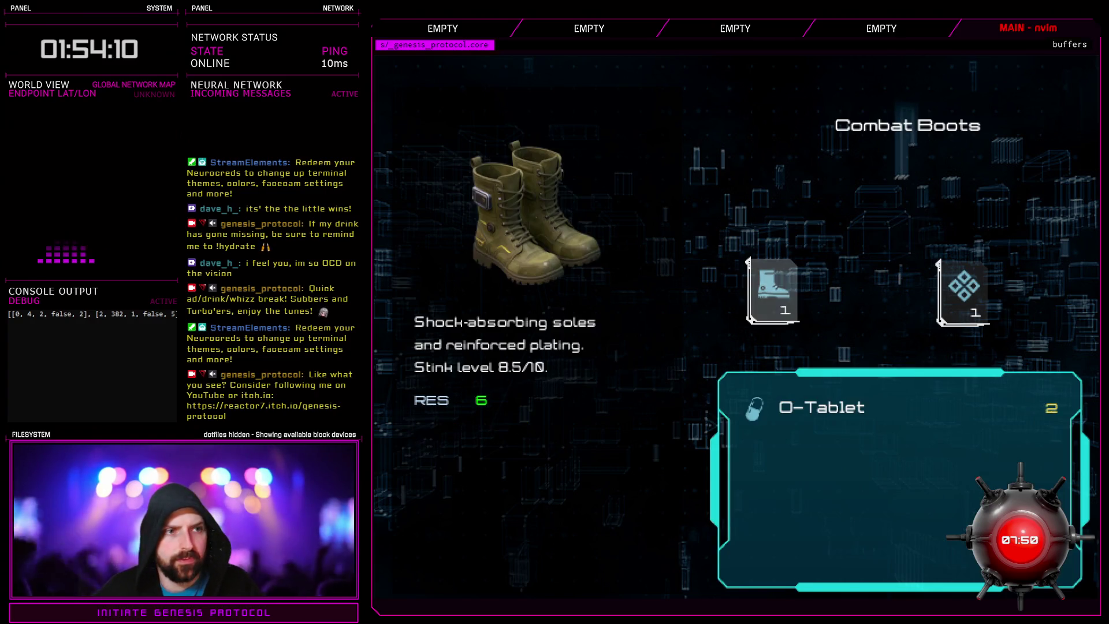
pyautogui.press('Escape')
pyautogui.press('Down')
pyautogui.press('Return')
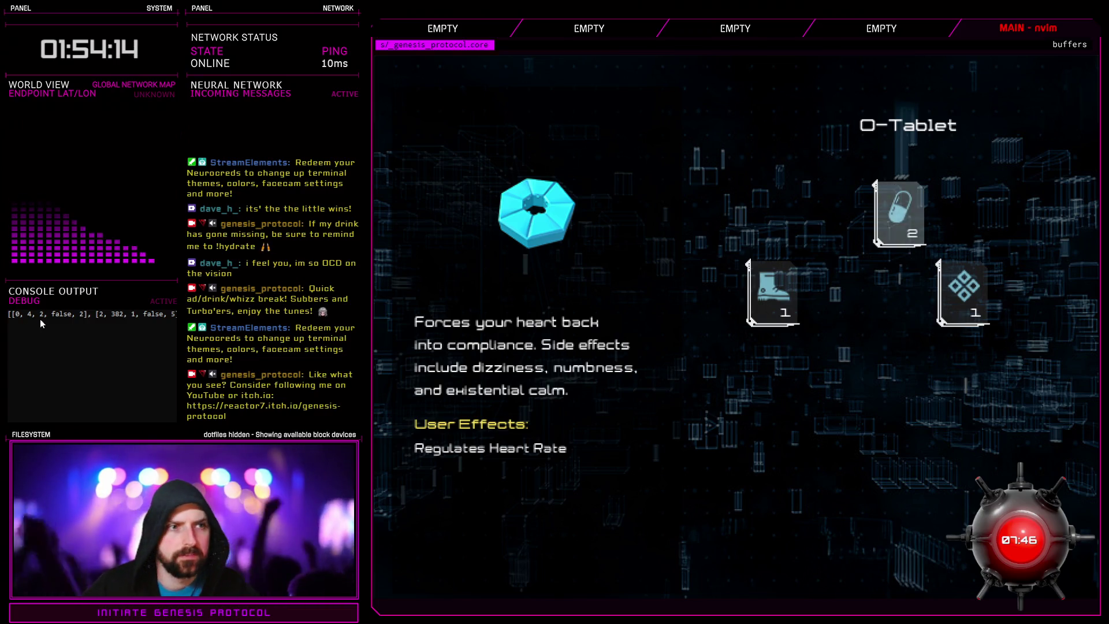
pyautogui.press('Escape')
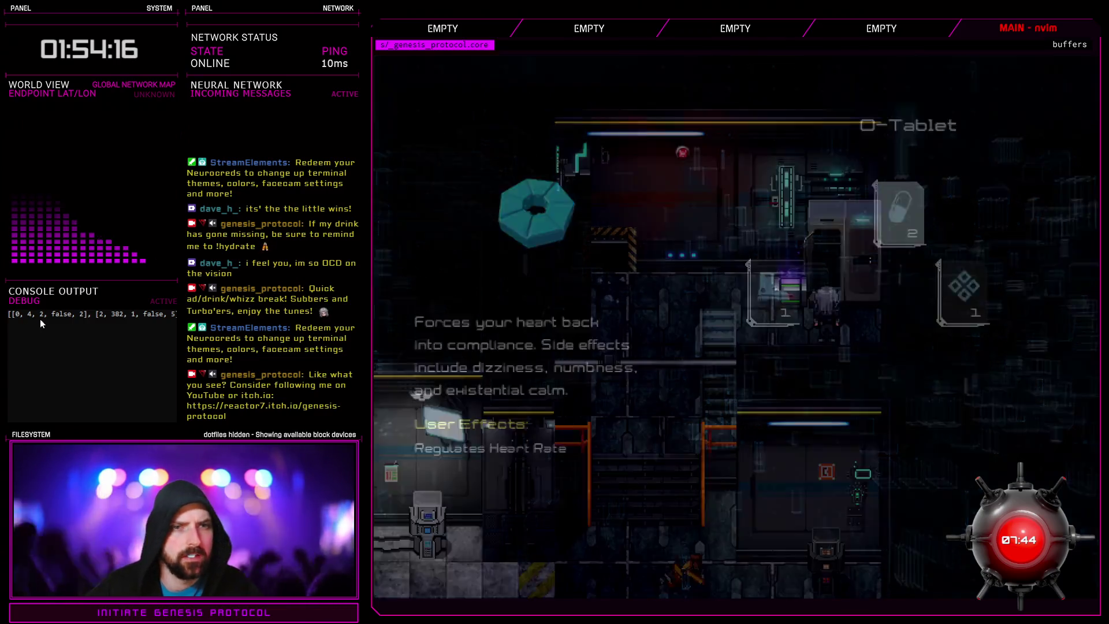
pyautogui.press('Escape')
pyautogui.press('Up')
pyautogui.press('Return')
pyautogui.press('Down')
pyautogui.press('Escape')
pyautogui.press('Escape')
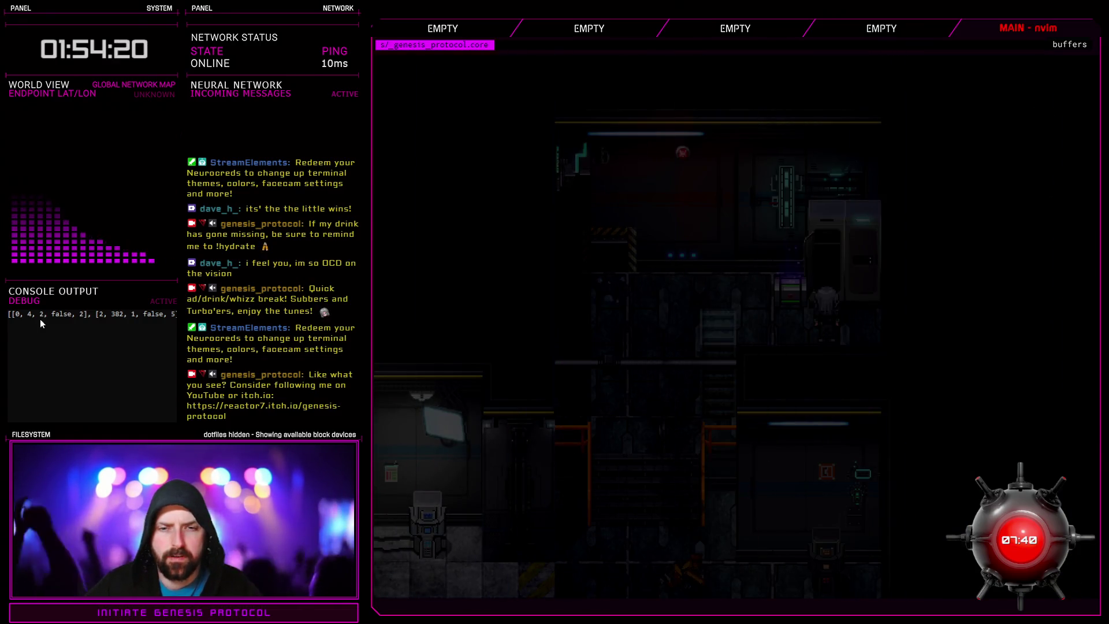
pyautogui.press('e')
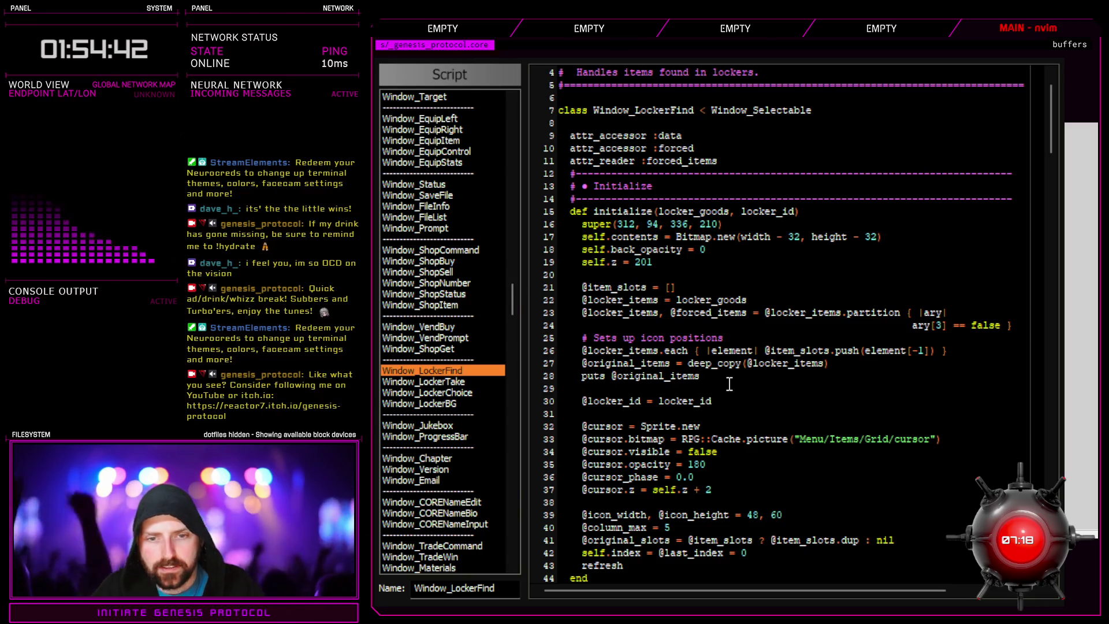
pyautogui.press('Escape')
pyautogui.hotkey('shift', 'v')
pyautogui.press('d')
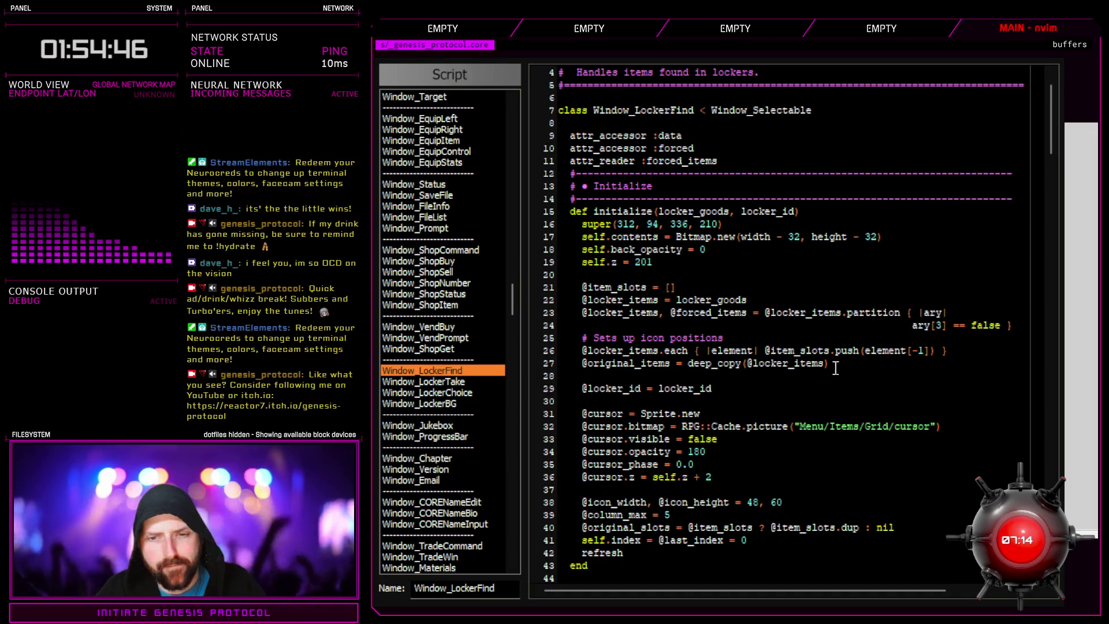
# Review reset_items, marking its two slot-reset lines and the word original on line 166.
pyautogui.scroll(-20, 805, 436)
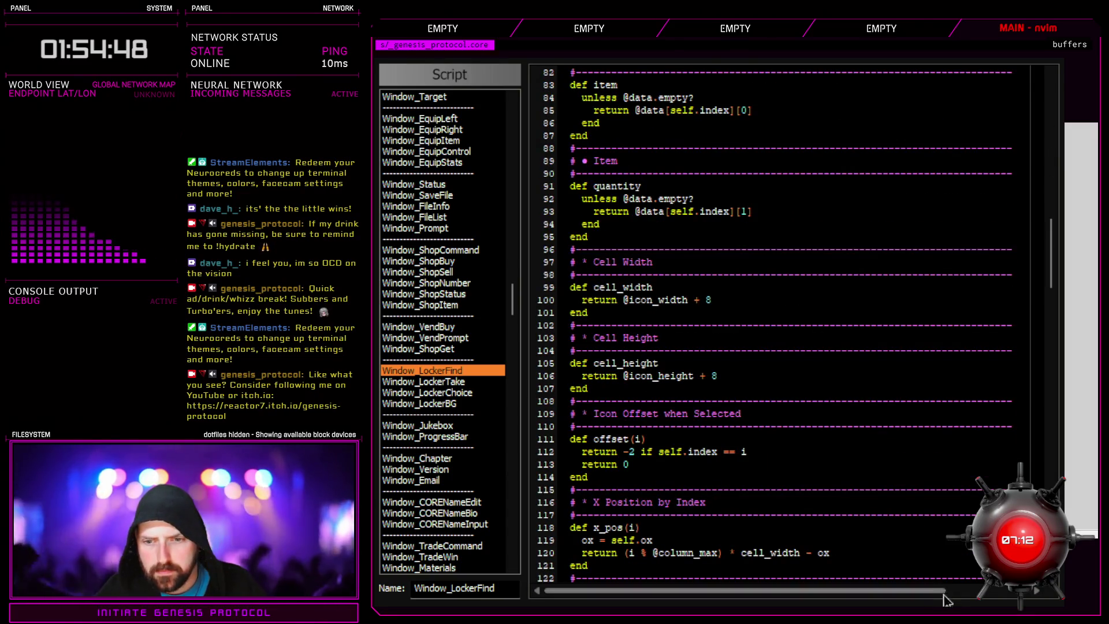
pyautogui.scroll(-10, 887, 560)
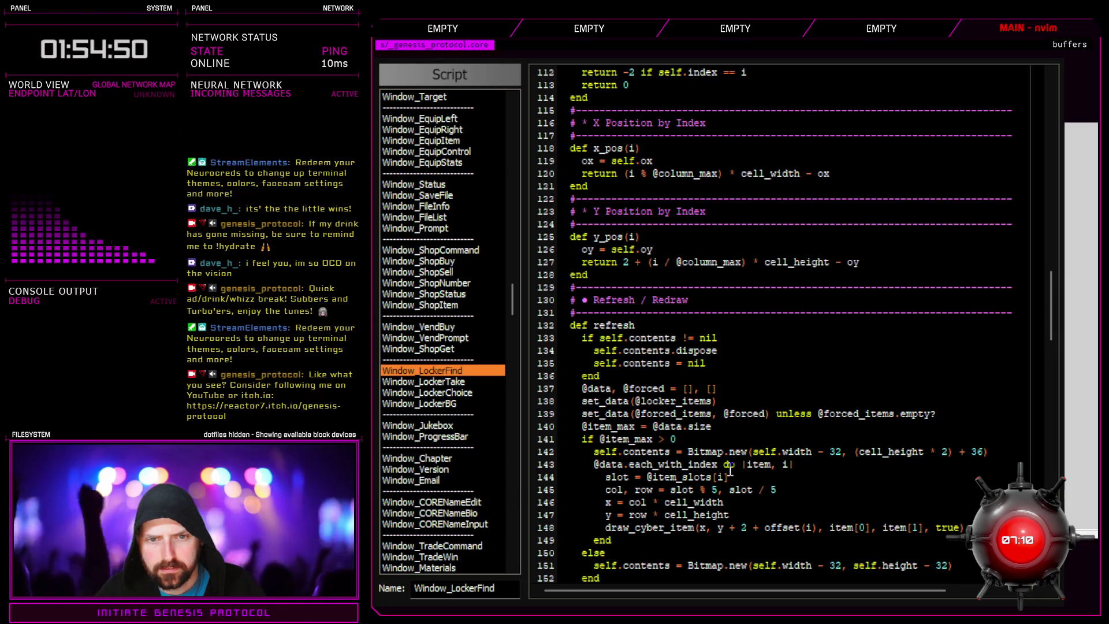
pyautogui.scroll(-2, 730, 471)
pyautogui.scroll(-10, 741, 448)
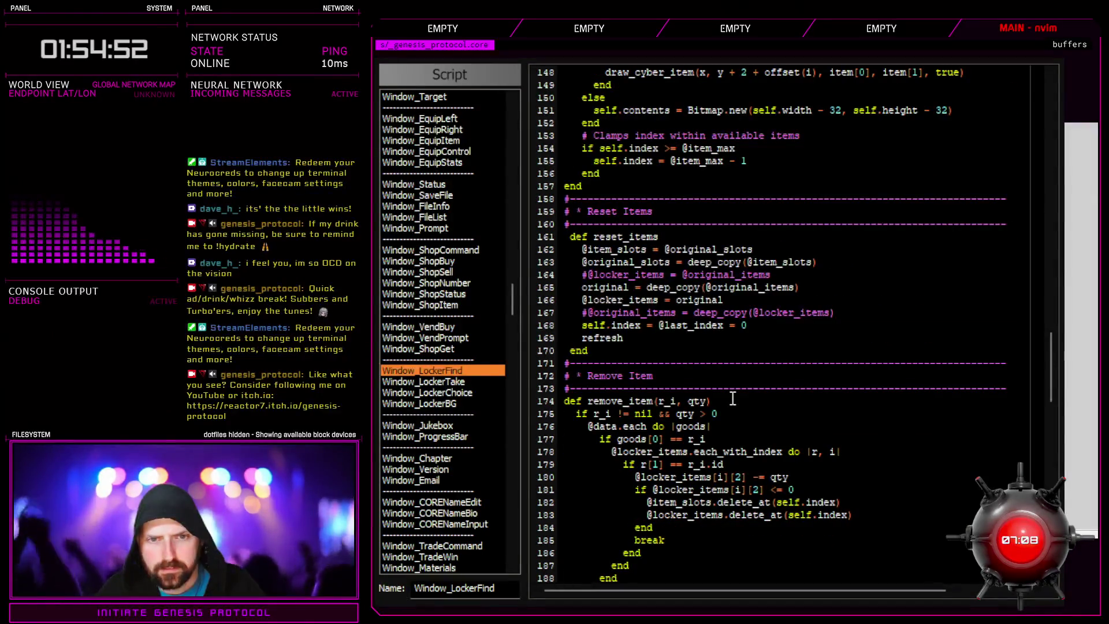
pyautogui.moveTo(584, 250)
pyautogui.mouseDown()
pyautogui.moveTo(762, 243)
pyautogui.moveTo(837, 250)
pyautogui.moveTo(857, 275)
pyautogui.moveTo(872, 265)
pyautogui.mouseUp()
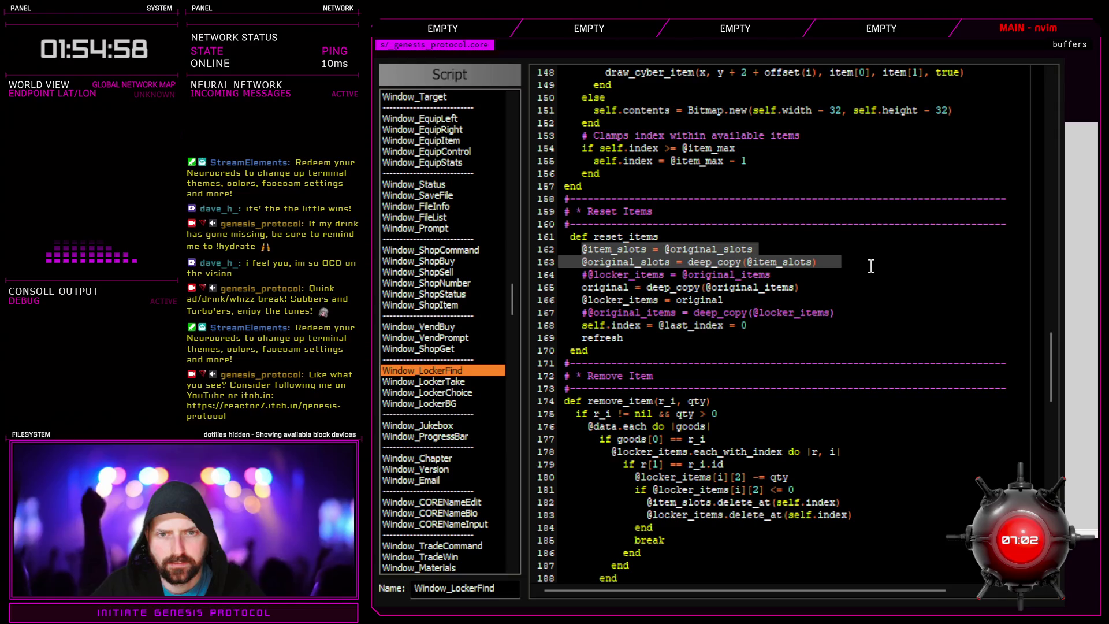
pyautogui.click(884, 266)
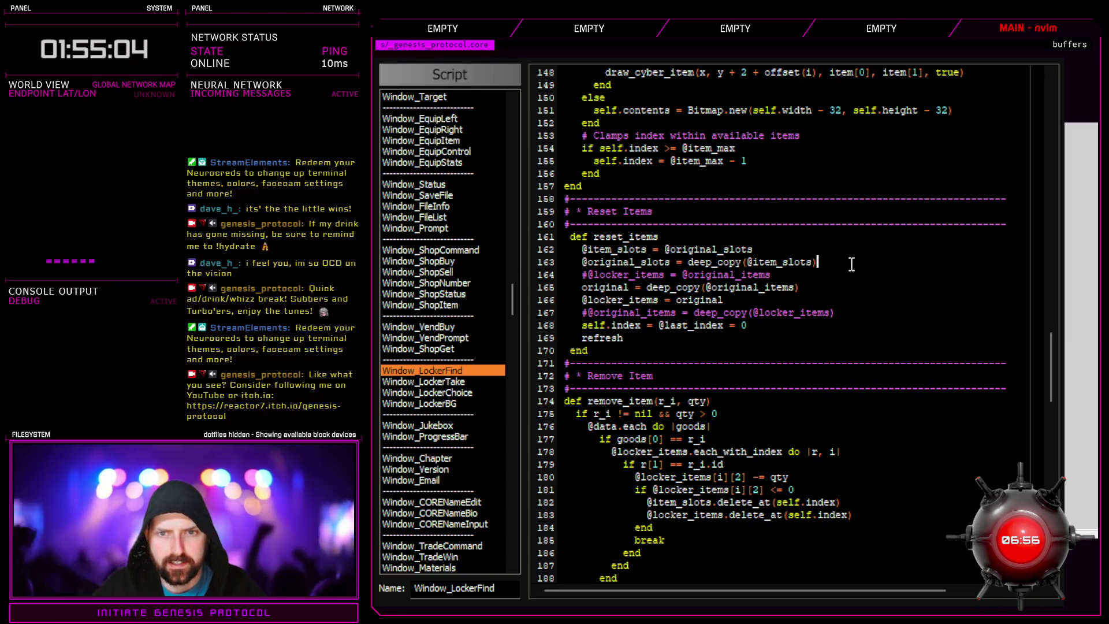
pyautogui.moveTo(582, 249); pyautogui.dragTo(829, 260)
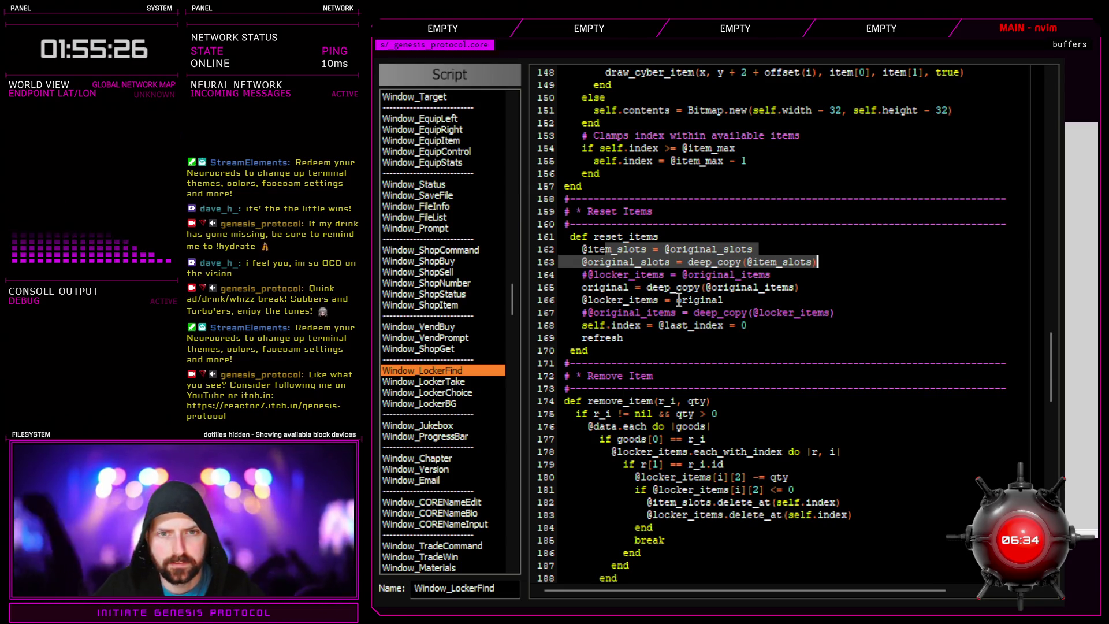
pyautogui.moveTo(677, 300); pyautogui.dragTo(740, 299)
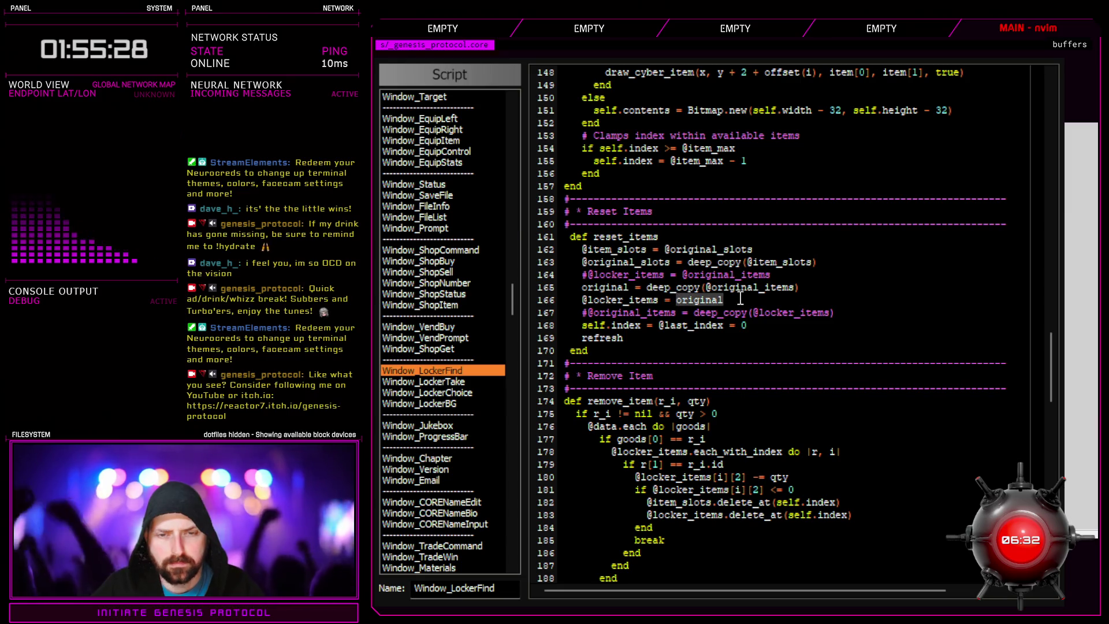
# Delete the two temporary original-variable lines (165–166) from reset_items.
pyautogui.click(624, 294)
pyautogui.hotkey('shift', 'v')
pyautogui.press('j')
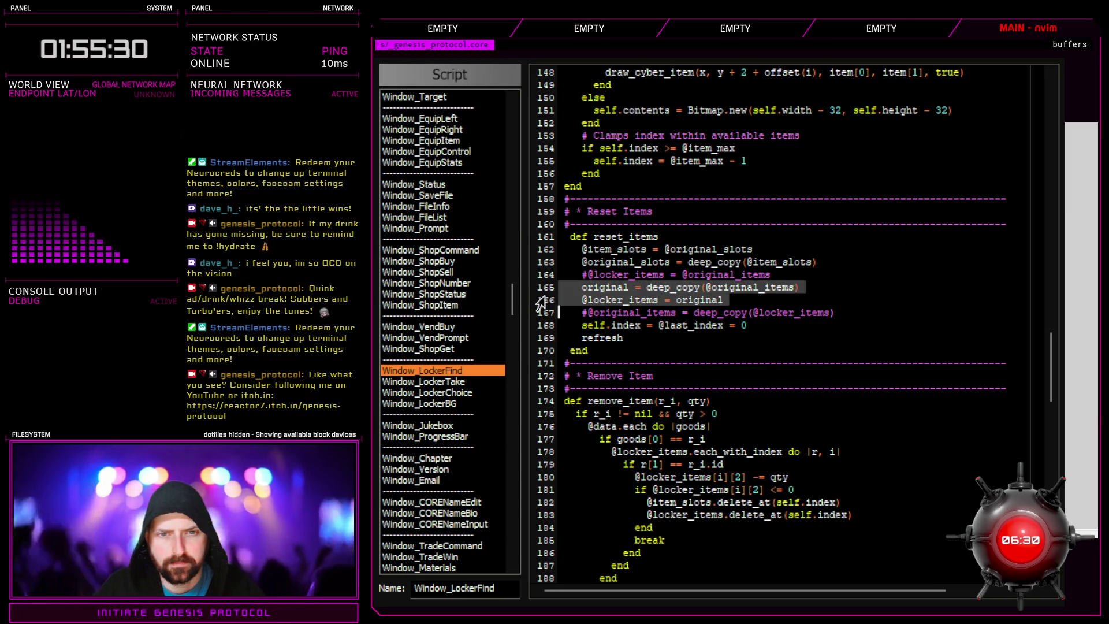
pyautogui.press('d')
pyautogui.hotkey('shift', 'x')
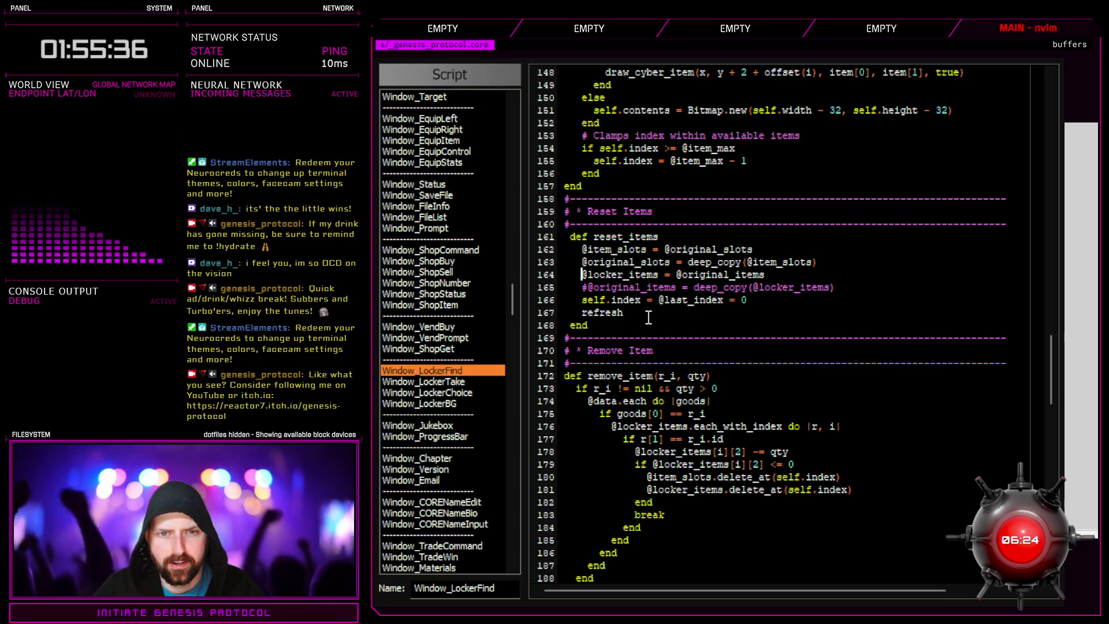
pyautogui.click(587, 287)
pyautogui.hotkey('shift', 'x')
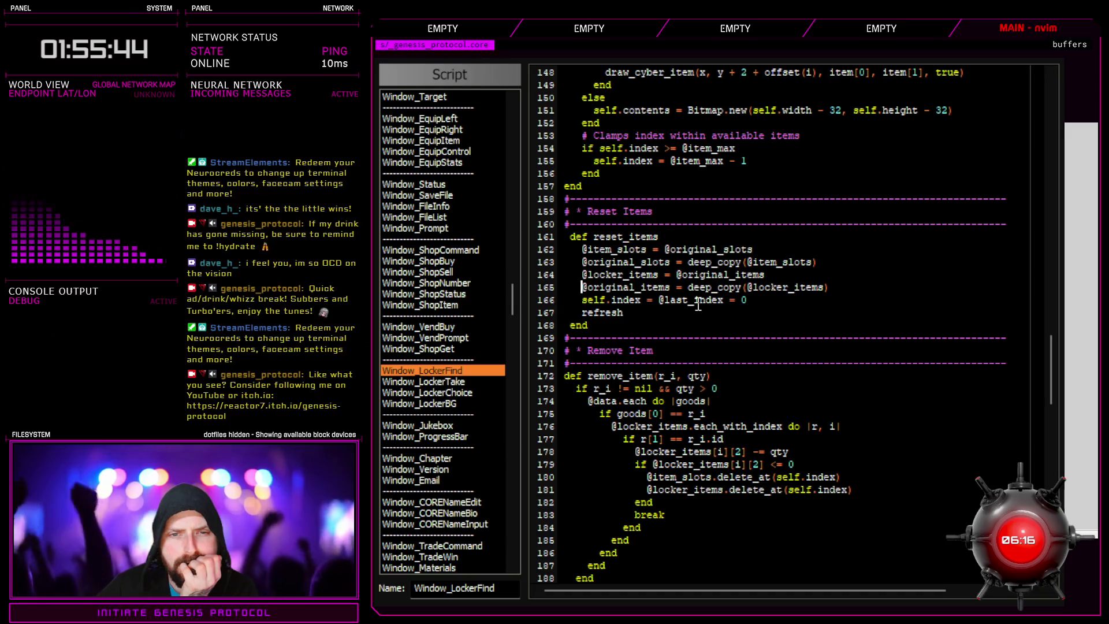
pyautogui.click(782, 301)
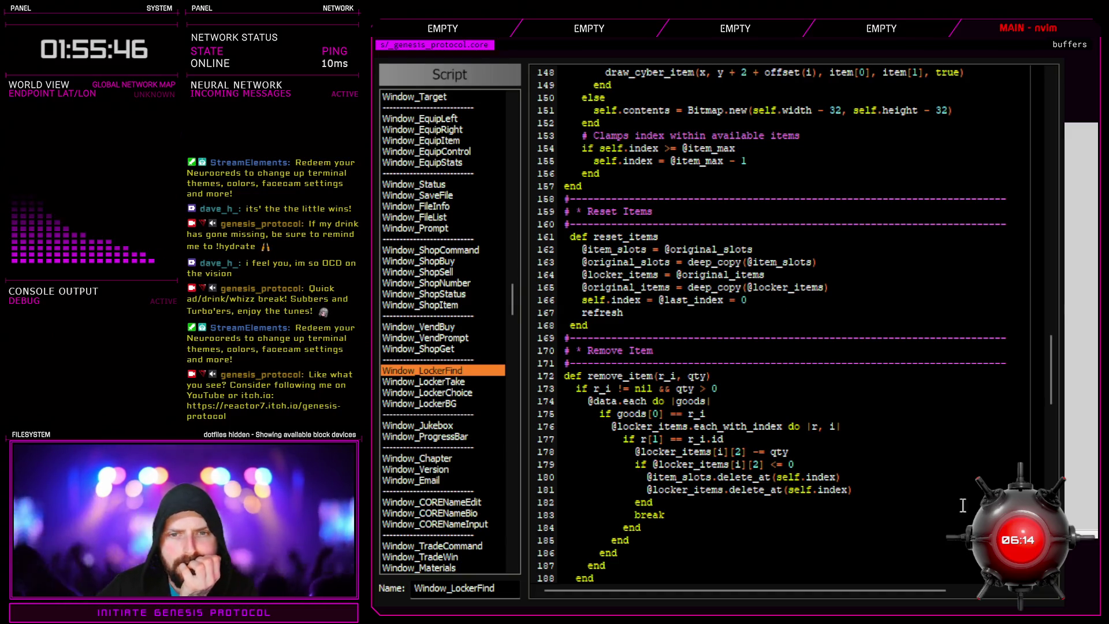
pyautogui.hotkey('alt', 'Tab')
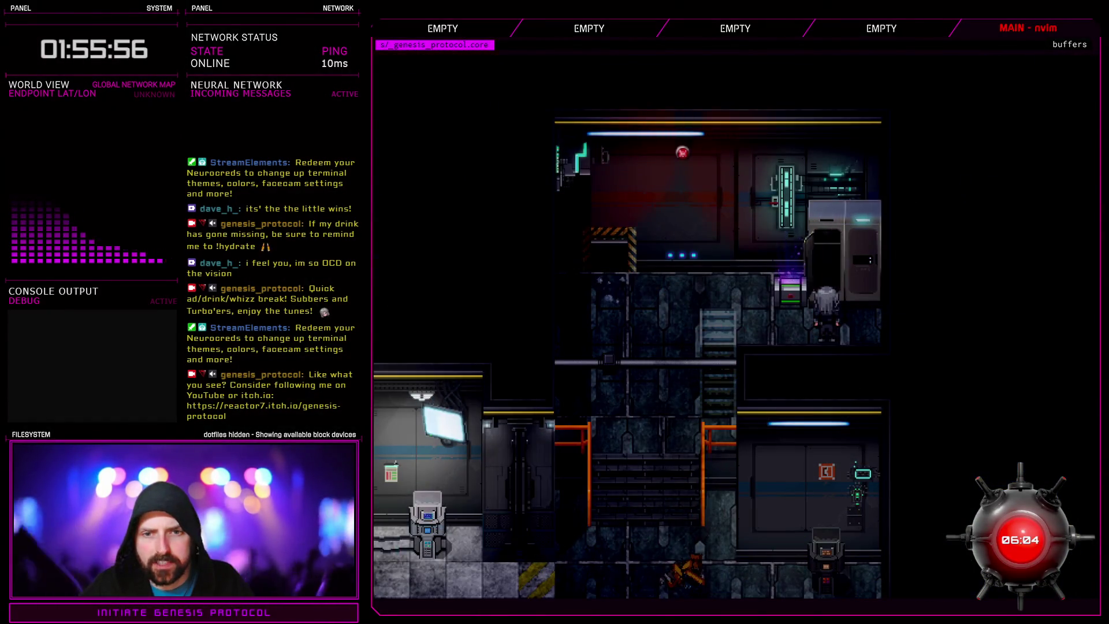
# Open the locker, decline taking the O-Tablet, then reopen the locker to check its contents.
pyautogui.press('Tab')
pyautogui.press('Return')
pyautogui.press('Down')
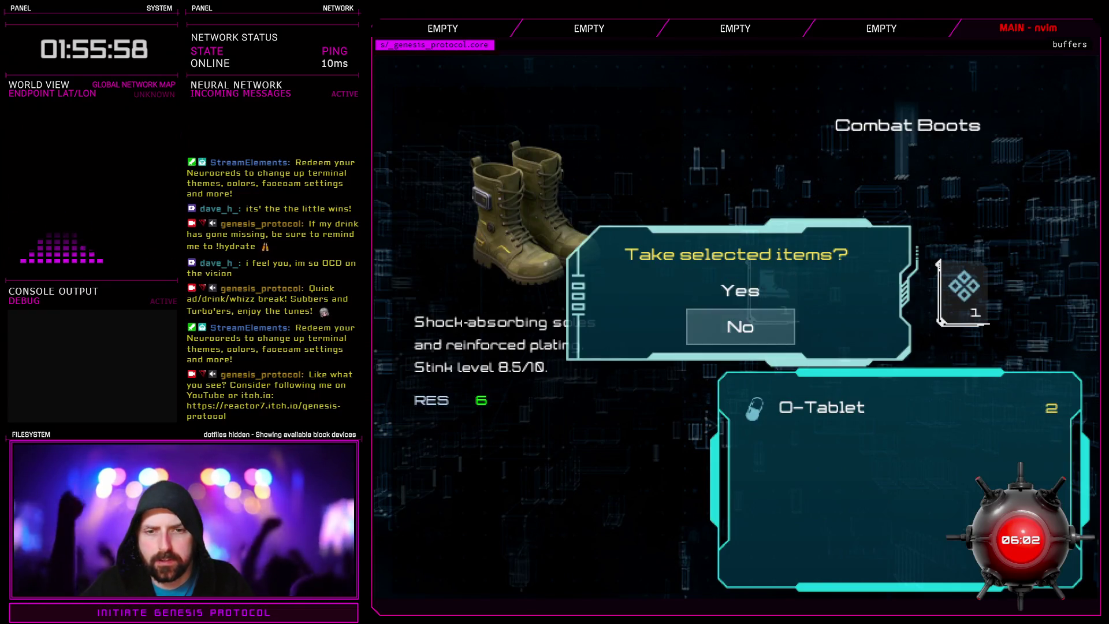
pyautogui.press('Return')
pyautogui.press('Tab')
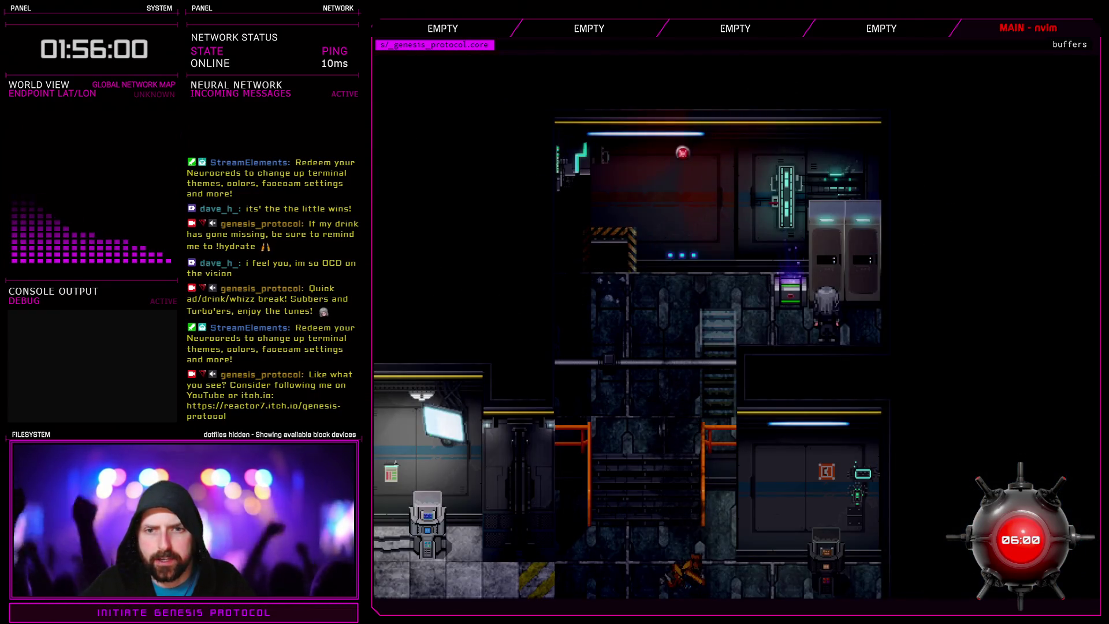
pyautogui.press('Tab')
pyautogui.press('Tab')
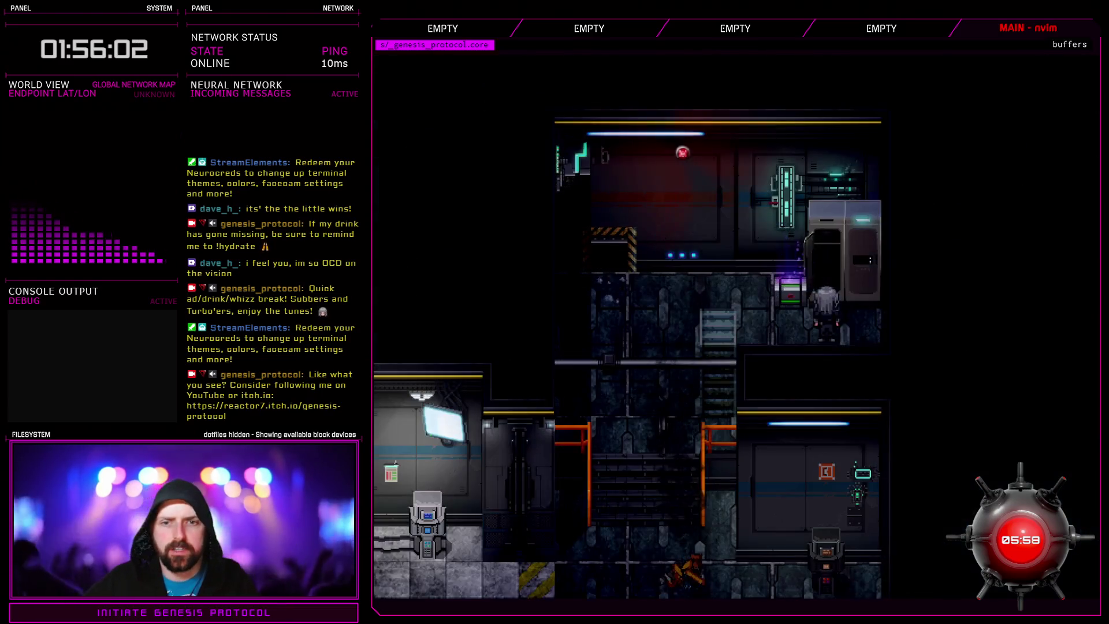
# Open the Quit dialog from the pause menu.
pyautogui.press('Escape')
pyautogui.press('Return')
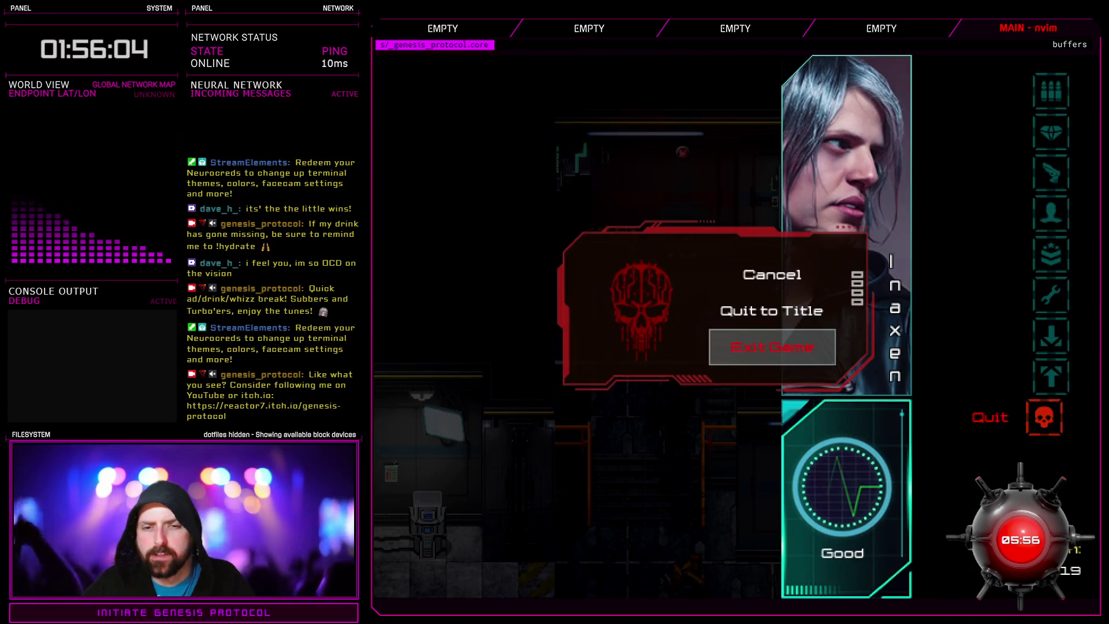
pyautogui.press('Return')
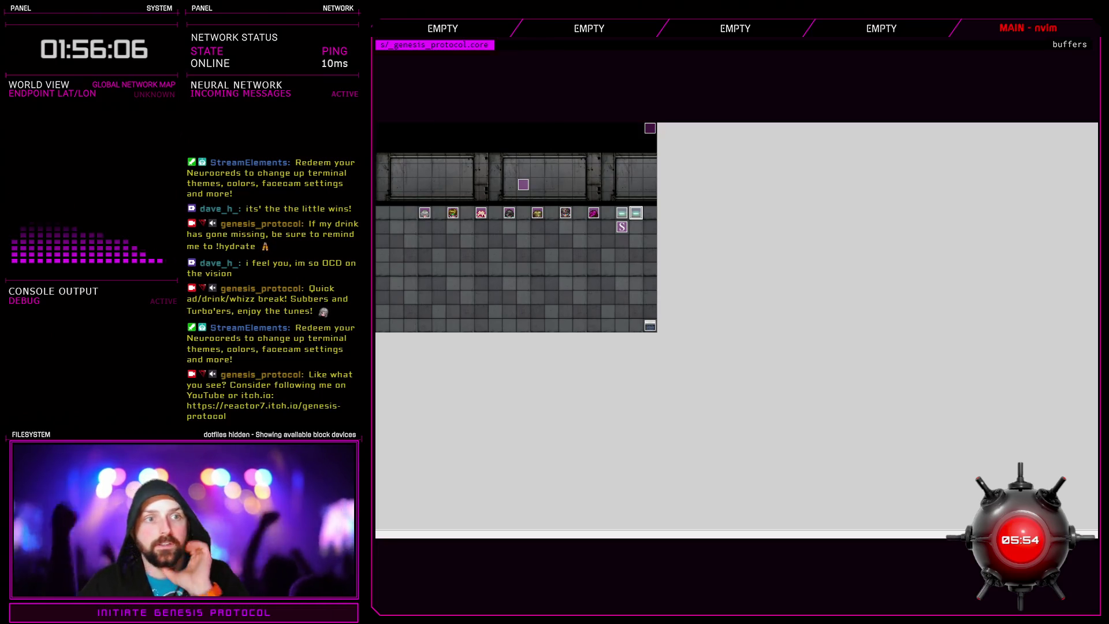
# Open Window_LockerFind at its initialize method and insert a blank line after line 26.
pyautogui.press('F11')
pyautogui.moveTo(1052, 364)
pyautogui.mouseDown()
pyautogui.moveTo(1034, 126)
pyautogui.moveTo(1049, 157)
pyautogui.moveTo(1049, 431)
pyautogui.moveTo(1049, 357)
pyautogui.mouseUp()
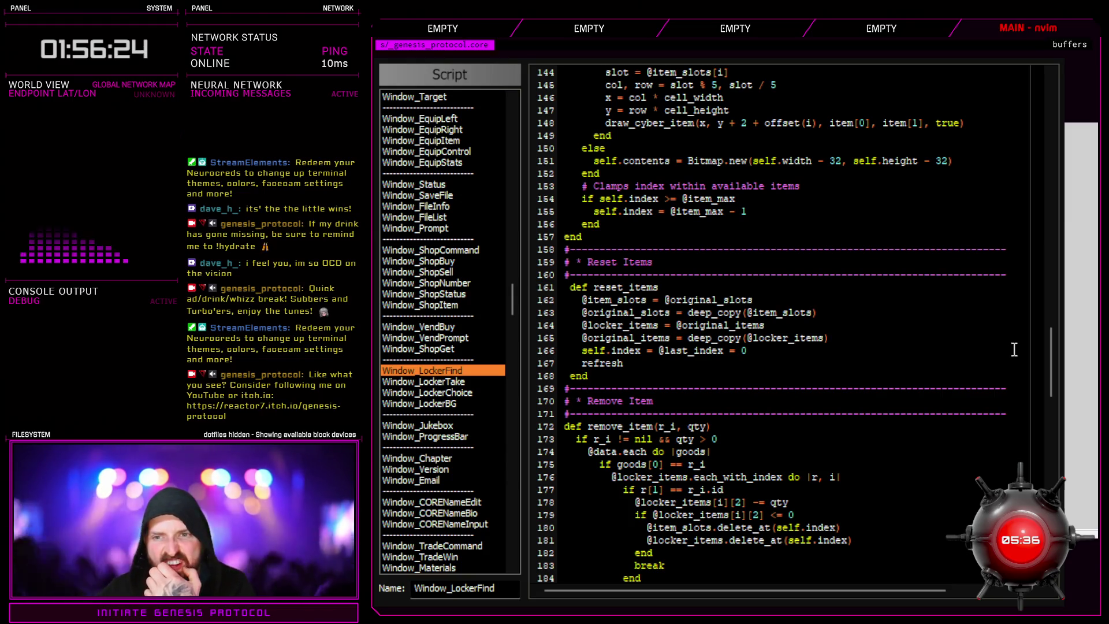
pyautogui.moveTo(1047, 357); pyautogui.dragTo(1053, 109)
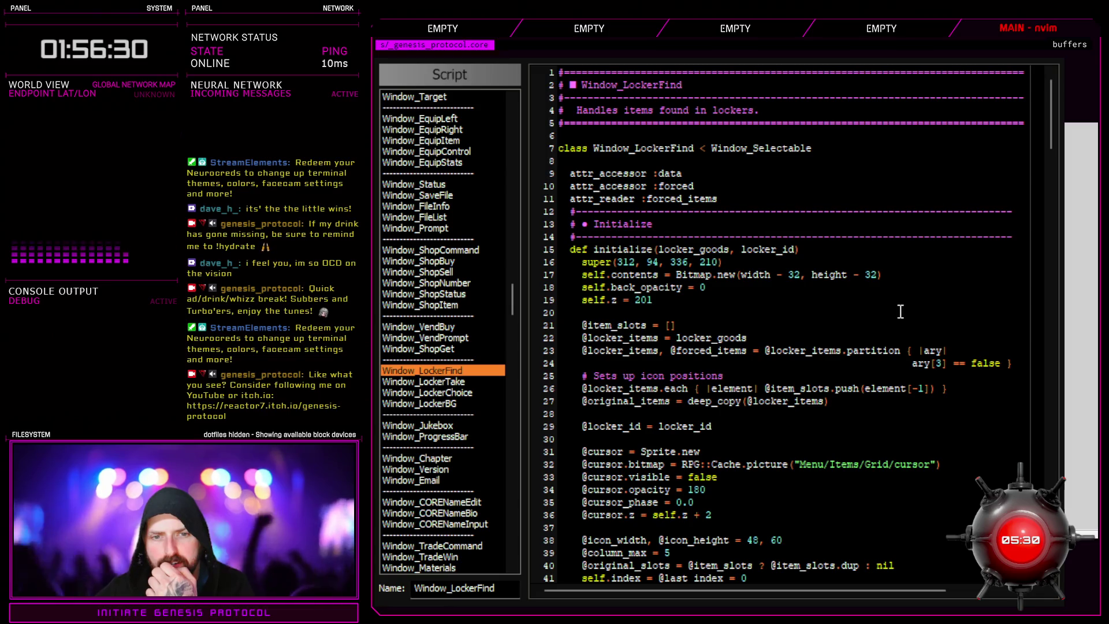
pyautogui.click(842, 407)
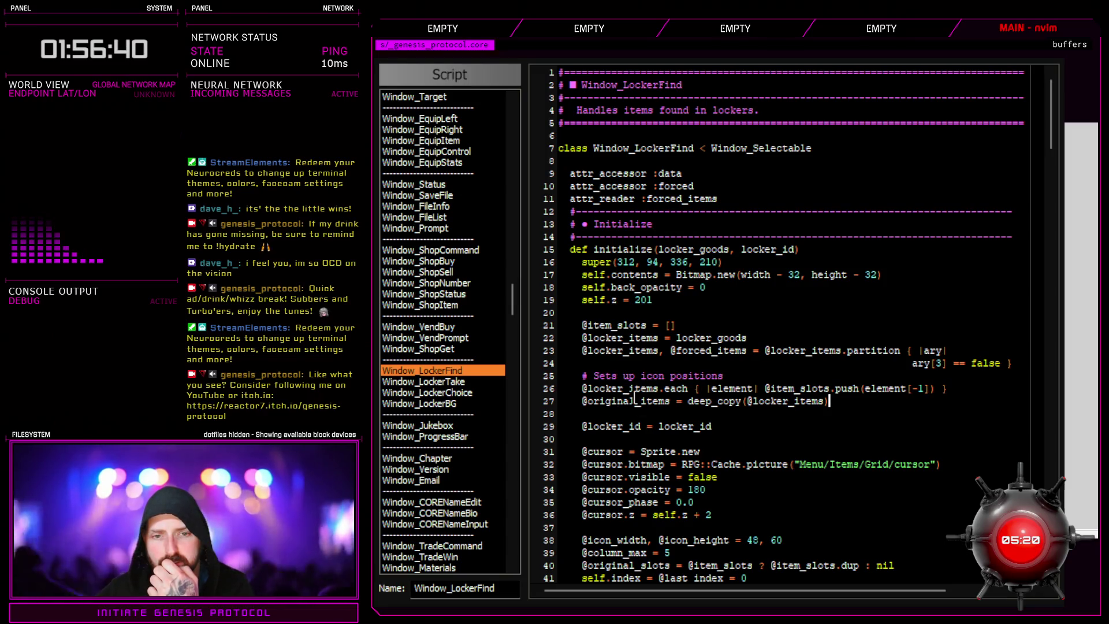
pyautogui.click(954, 390)
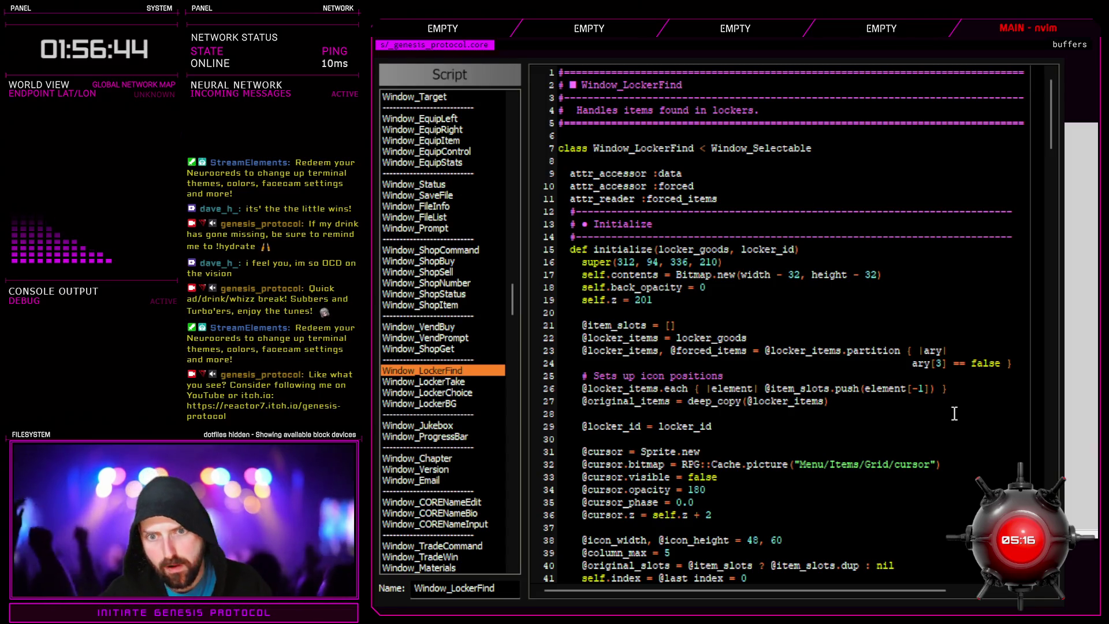
pyautogui.press('Return')
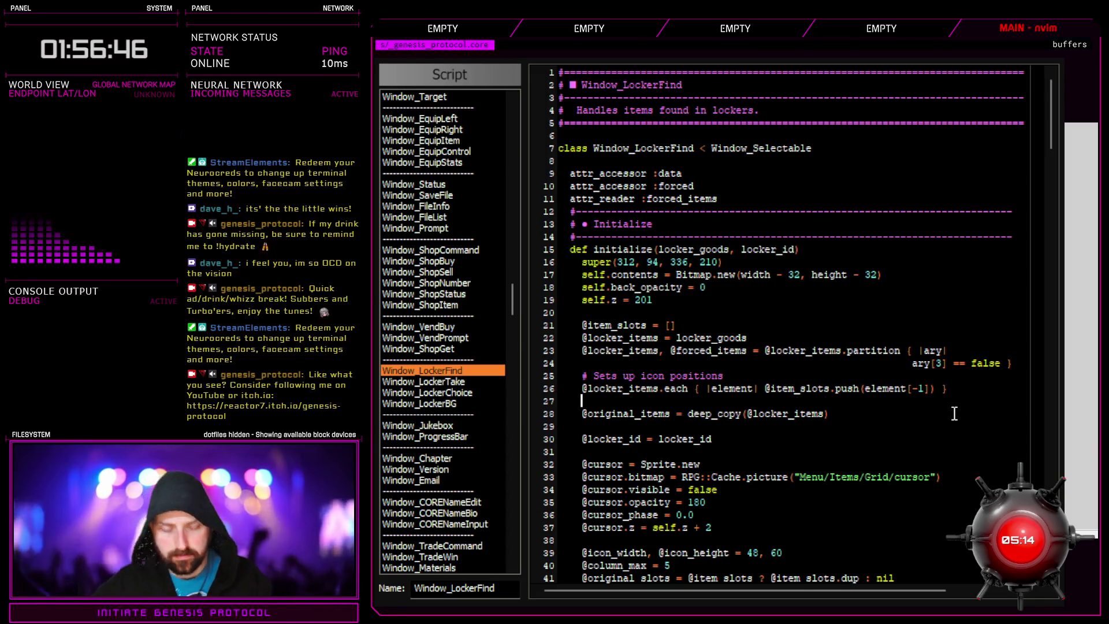
pyautogui.write('@new_i')
pyautogui.write('s =')
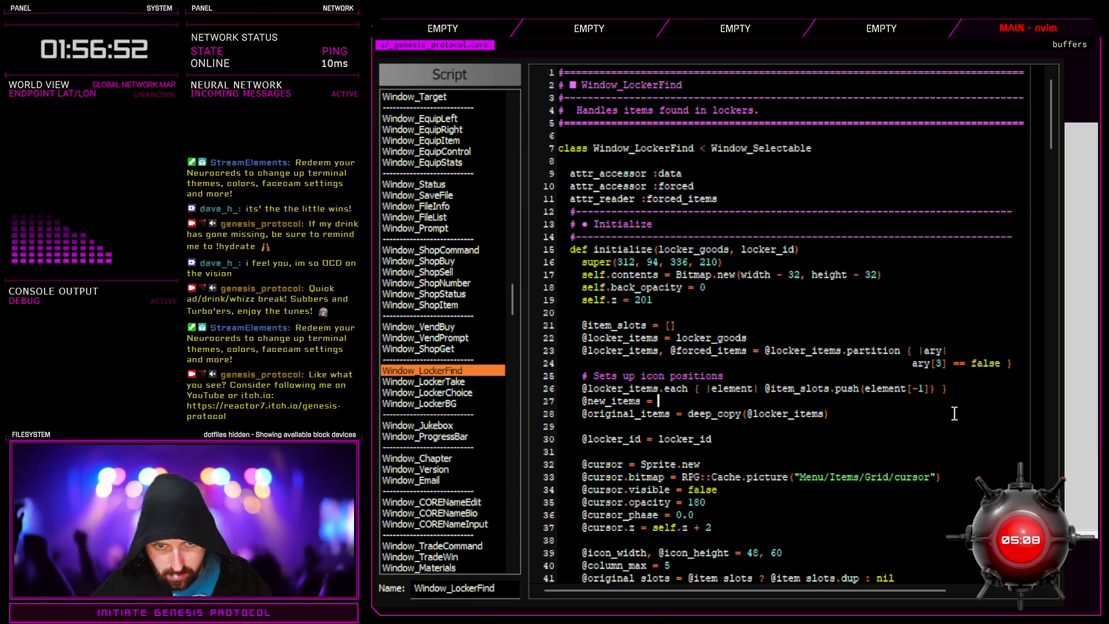
pyautogui.write('@locker_items.dup')
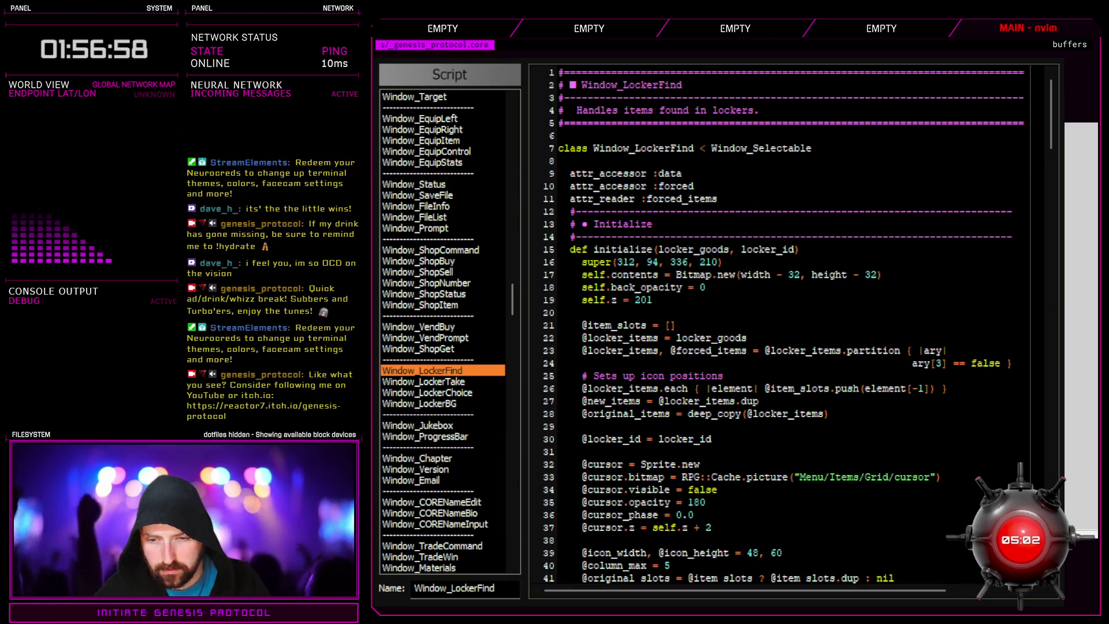
pyautogui.doubleClick(612, 402)
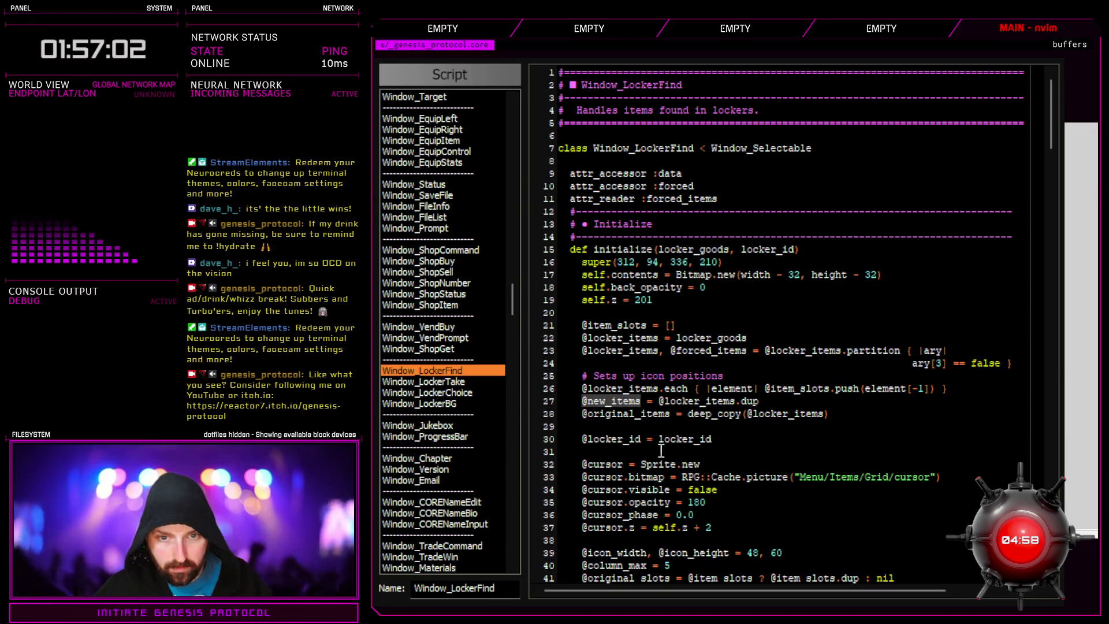
pyautogui.doubleClick(690, 401)
pyautogui.hotkey('ctrl', 'f')
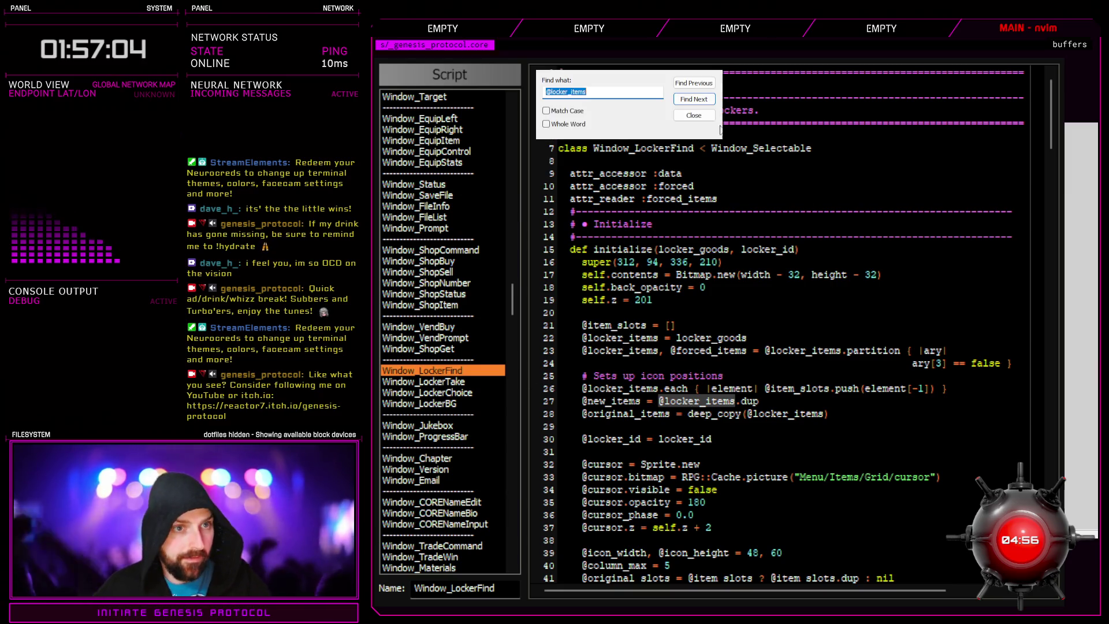
pyautogui.click(697, 100)
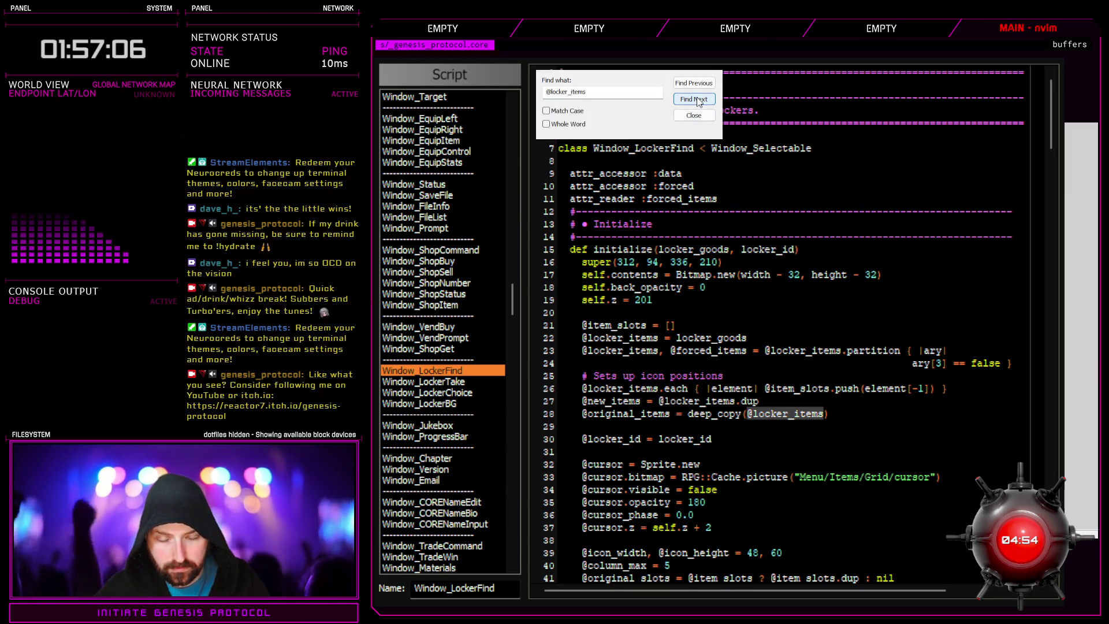
pyautogui.click(697, 100)
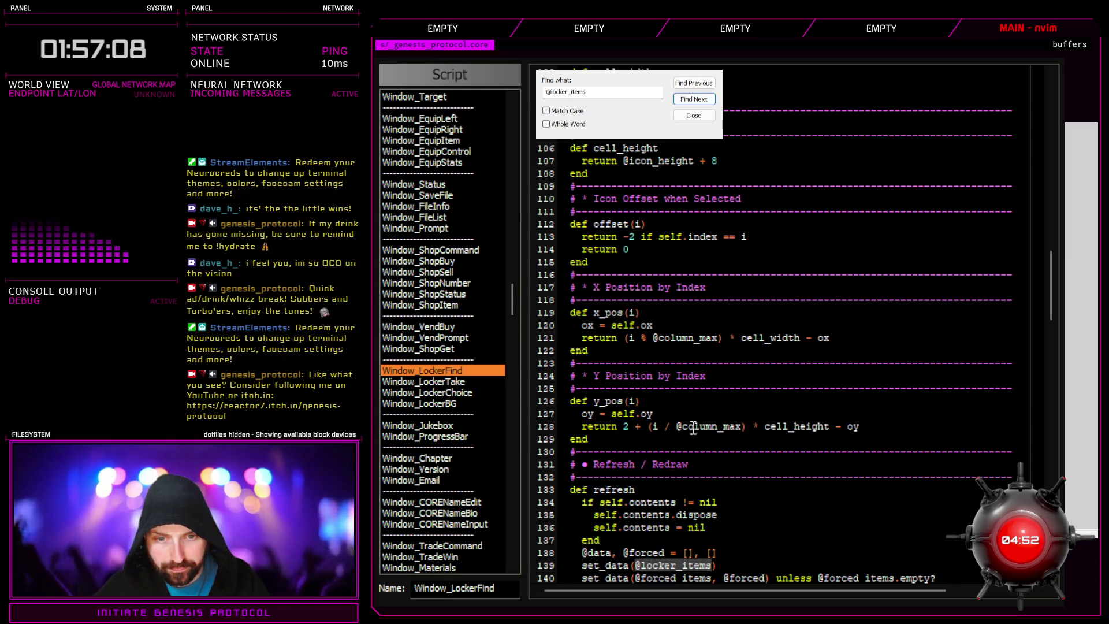
pyautogui.scroll(-6, 698, 442)
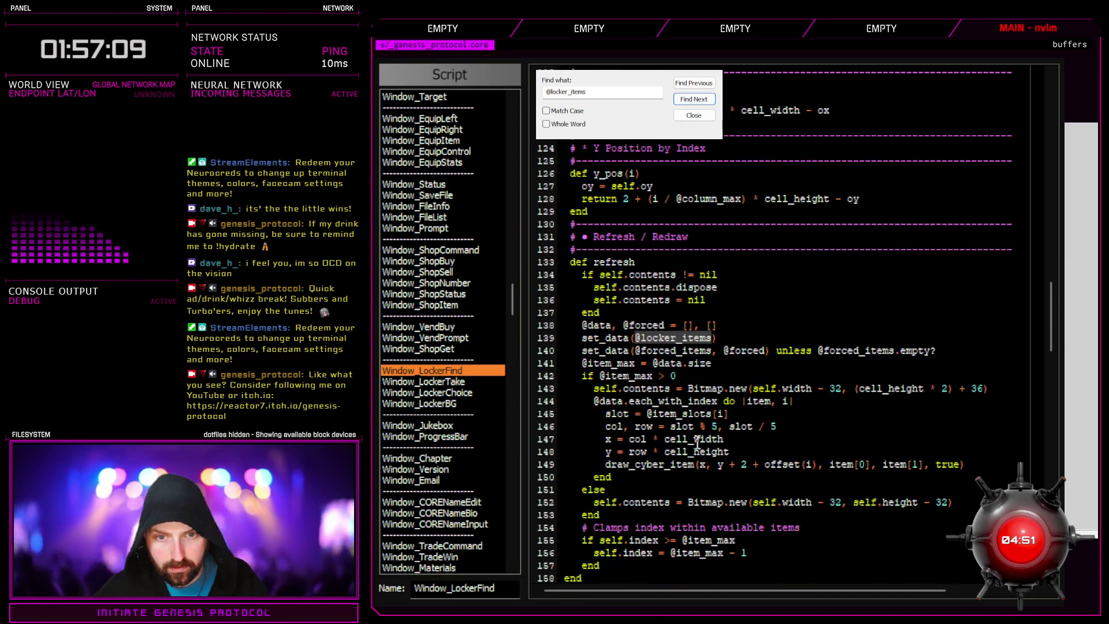
pyautogui.click(581, 339)
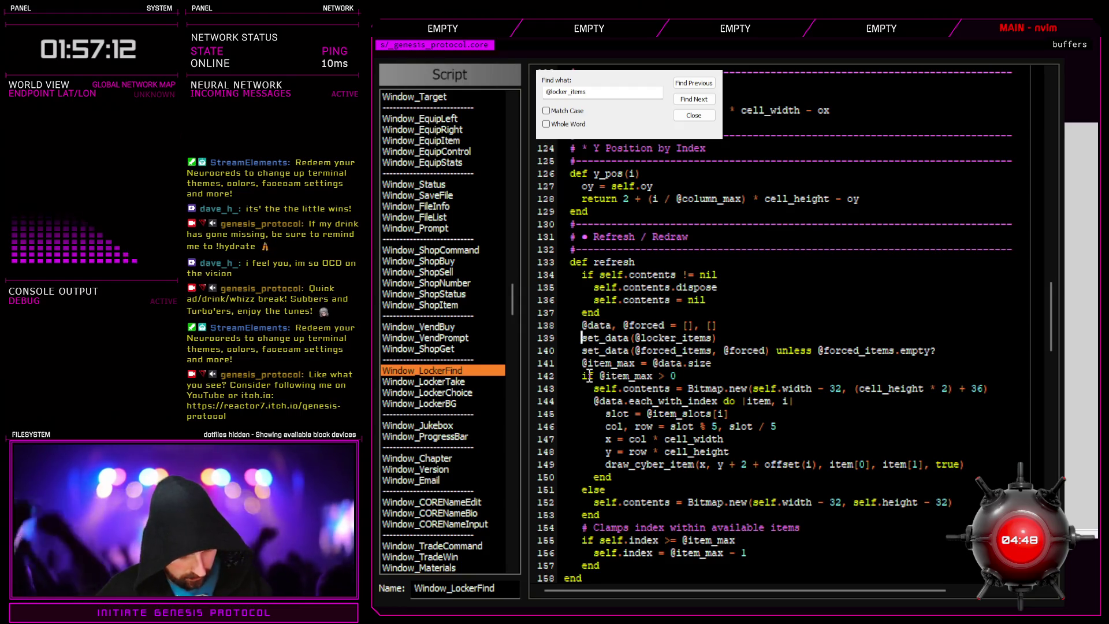
pyautogui.hotkey('ctrl', 'd')
pyautogui.click(623, 363)
pyautogui.hotkey('ctrl', 'd')
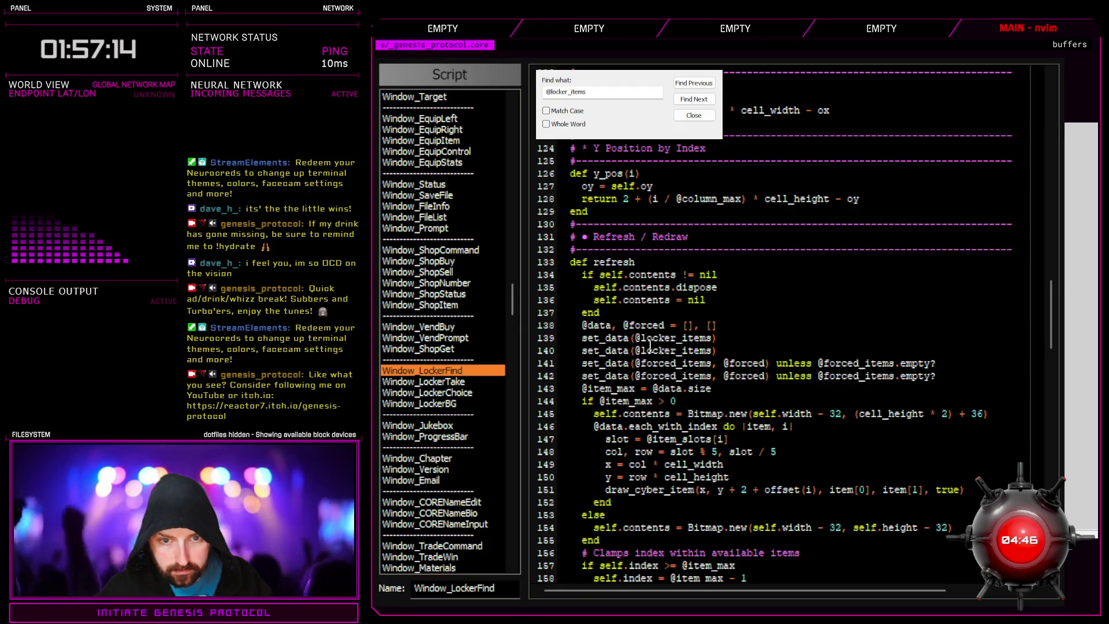
pyautogui.moveTo(637, 338); pyautogui.dragTo(714, 341)
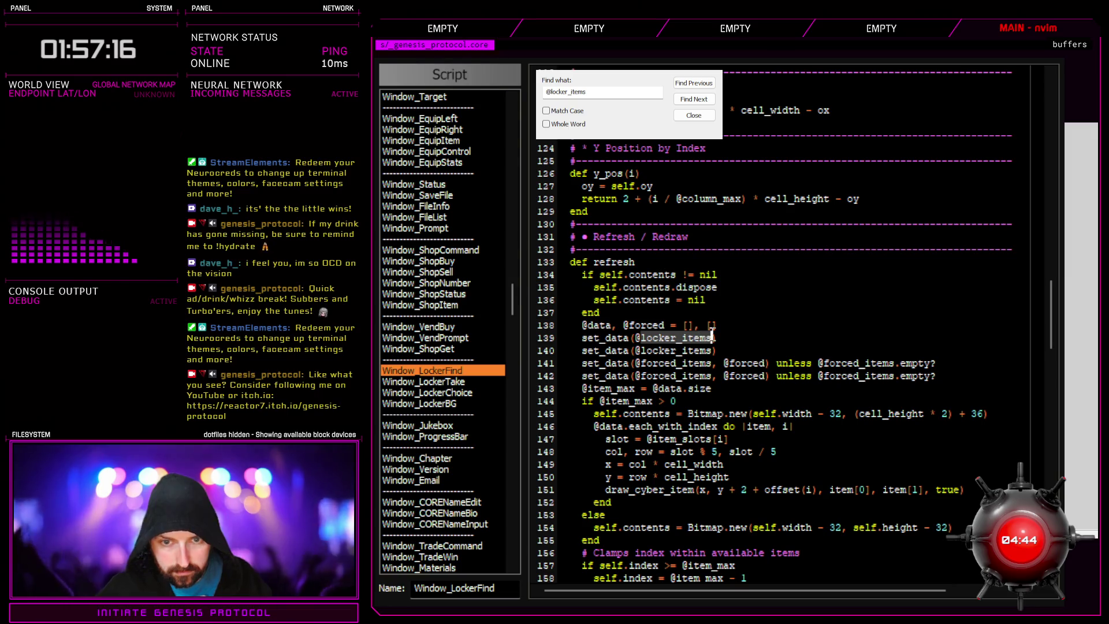
pyautogui.write('@new_items')
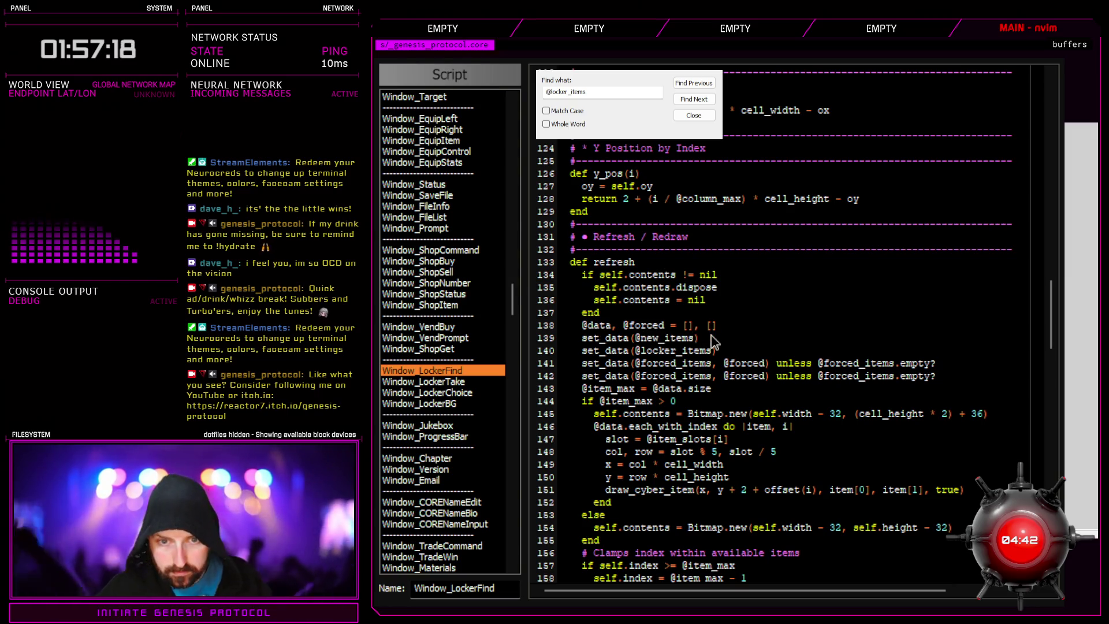
pyautogui.moveTo(635, 363); pyautogui.dragTo(710, 361)
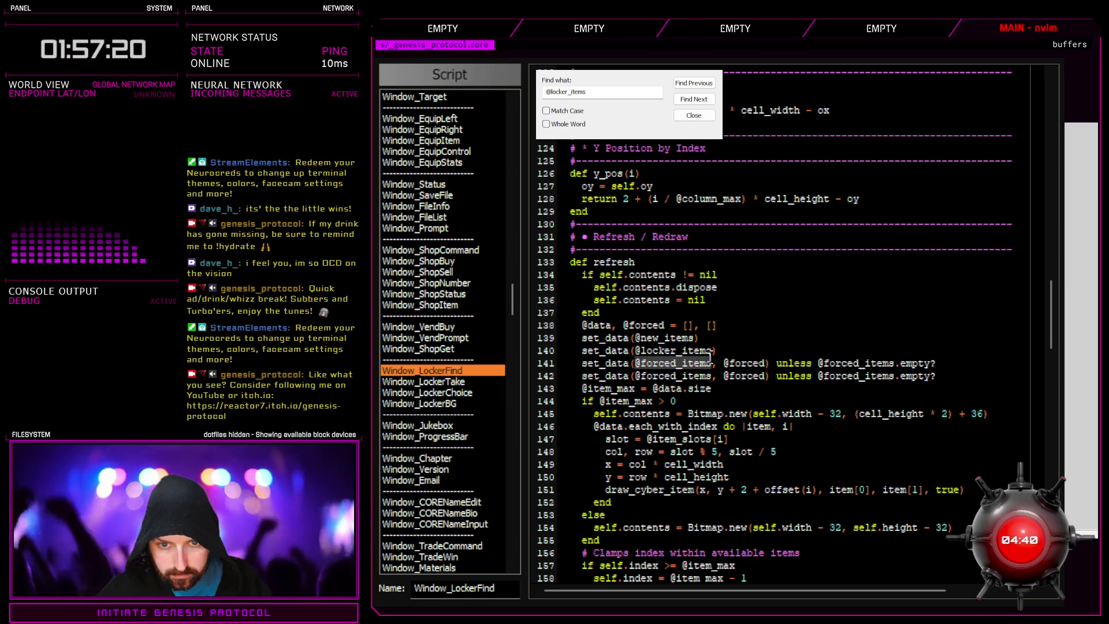
pyautogui.write('@new_items')
pyautogui.click(580, 351)
pyautogui.write('#')
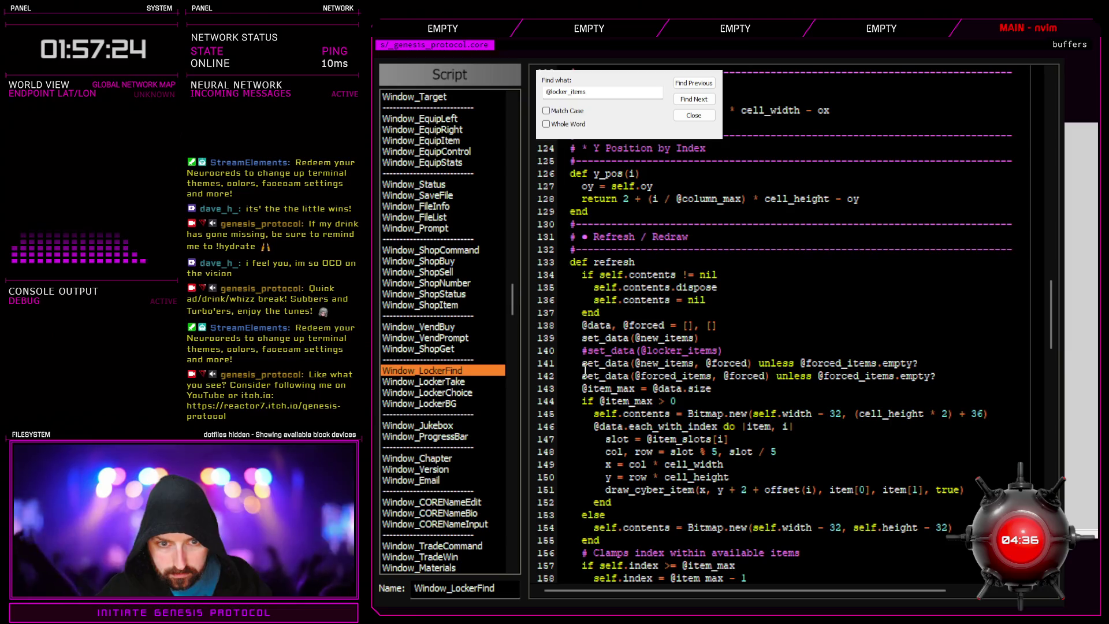
pyautogui.click(583, 375)
pyautogui.write('#')
pyautogui.click(705, 100)
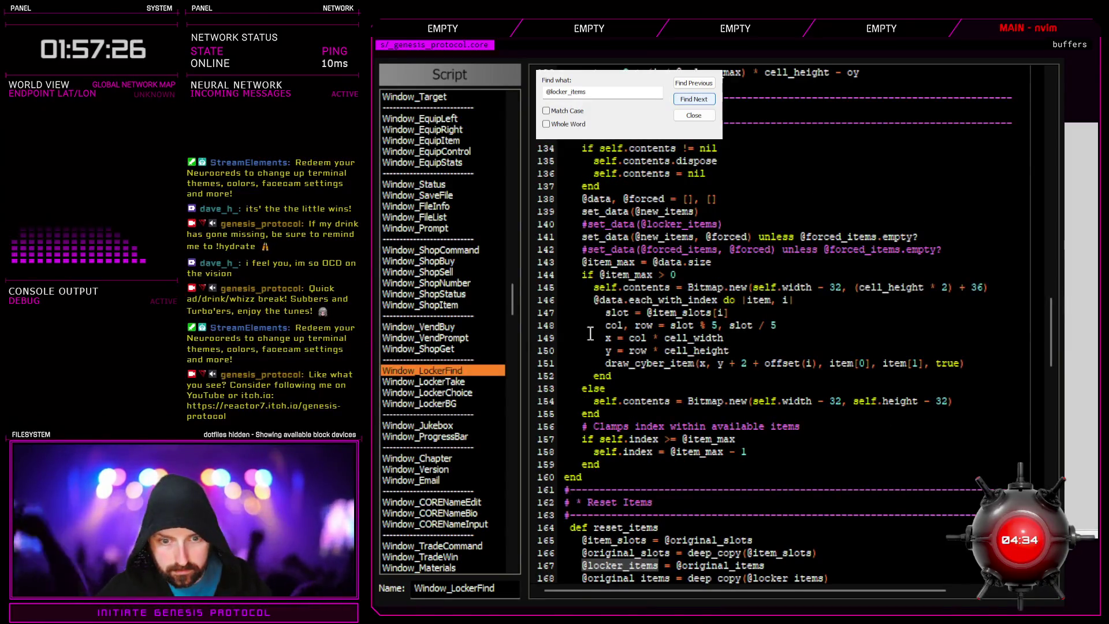
pyautogui.scroll(-4, 636, 405)
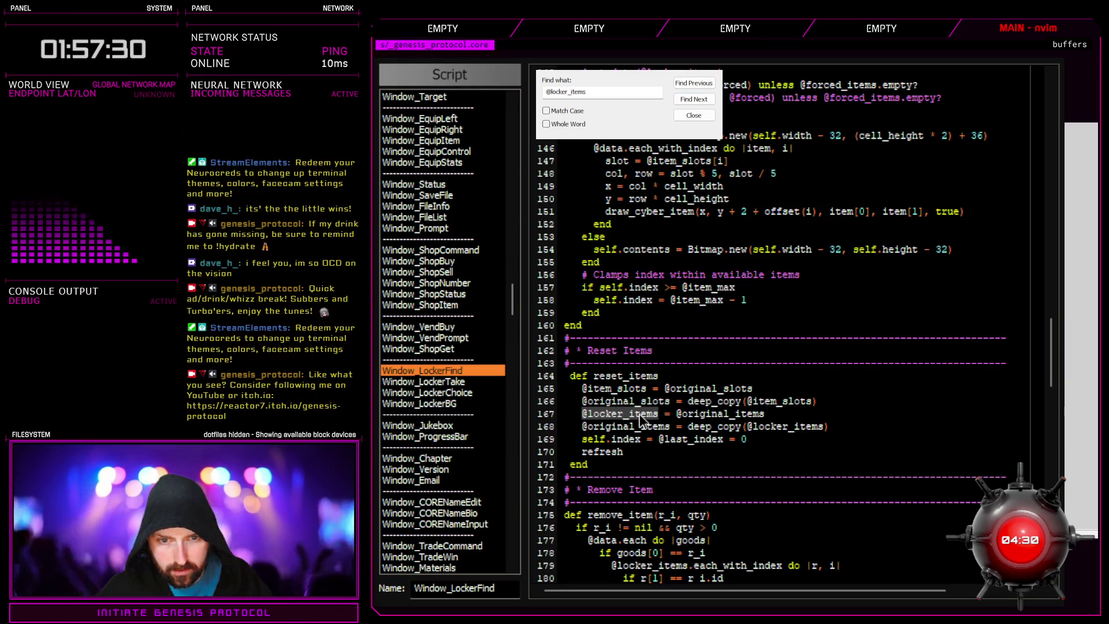
pyautogui.click(585, 413)
pyautogui.hotkey('ctrl', 'd')
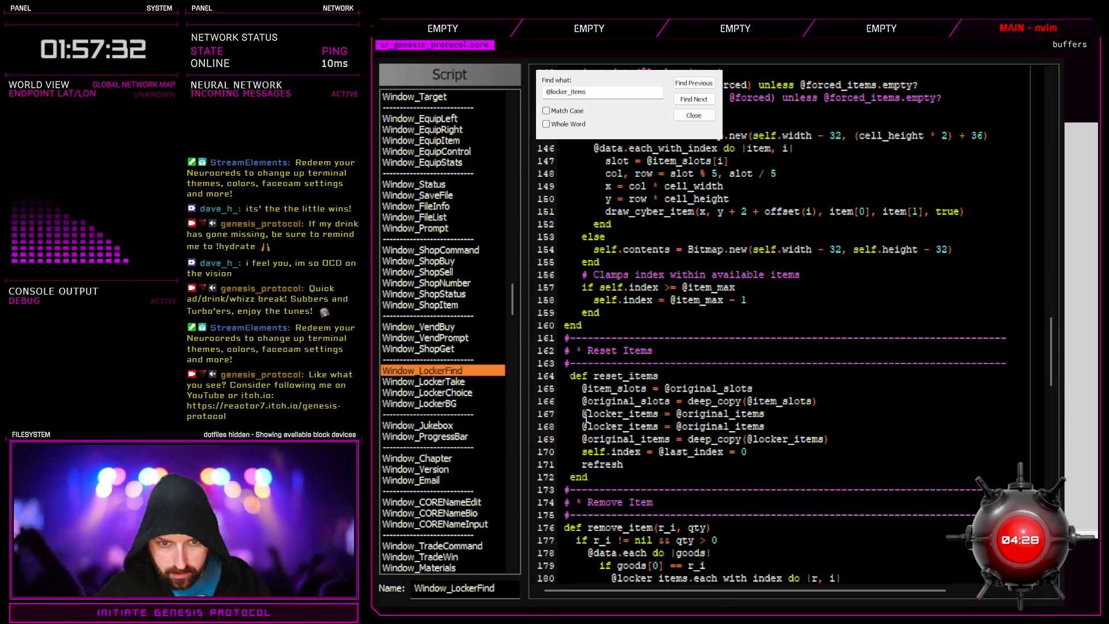
pyautogui.write('#')
pyautogui.moveTo(582, 426); pyautogui.dragTo(652, 430)
pyautogui.write('@new_items')
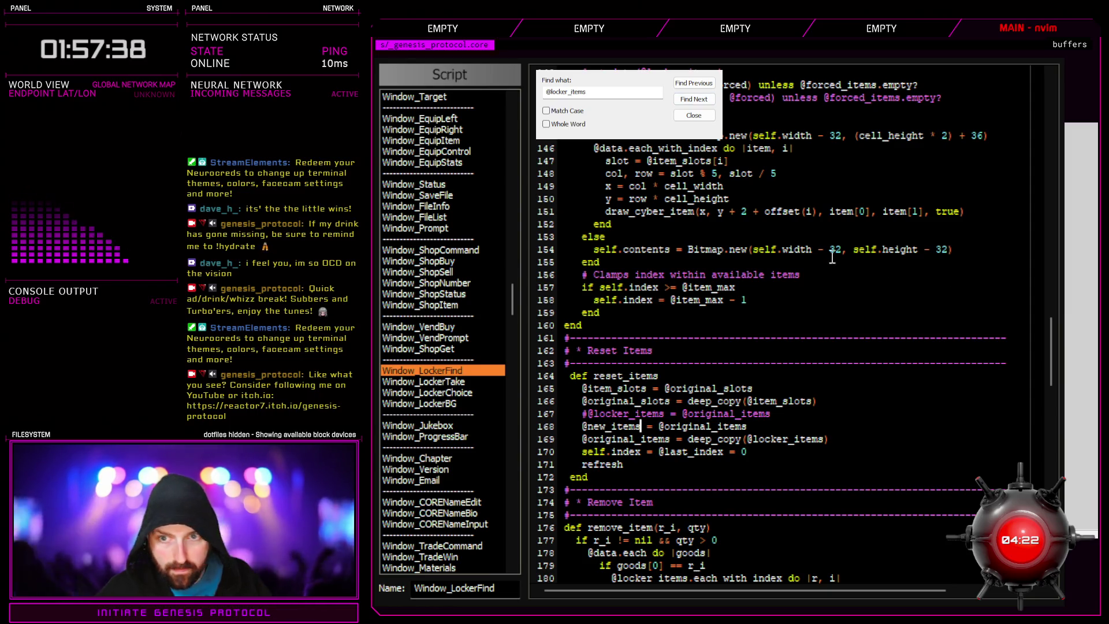
pyautogui.moveTo(1051, 353)
pyautogui.mouseDown()
pyautogui.moveTo(1052, 100)
pyautogui.moveTo(1052, 354)
pyautogui.mouseUp()
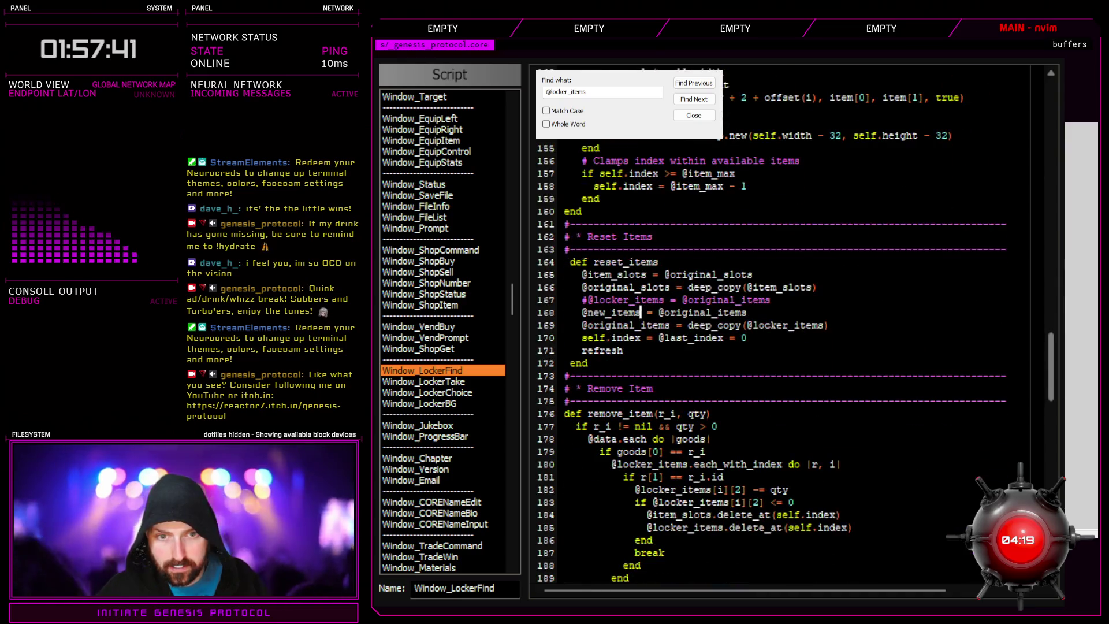
pyautogui.click(694, 100)
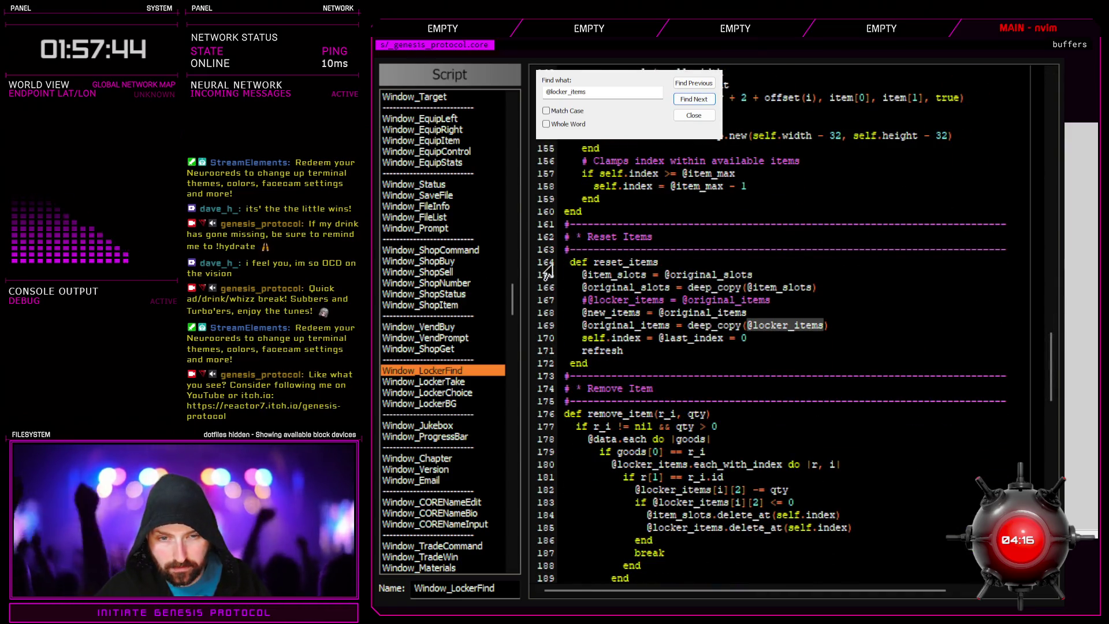
pyautogui.click(583, 323)
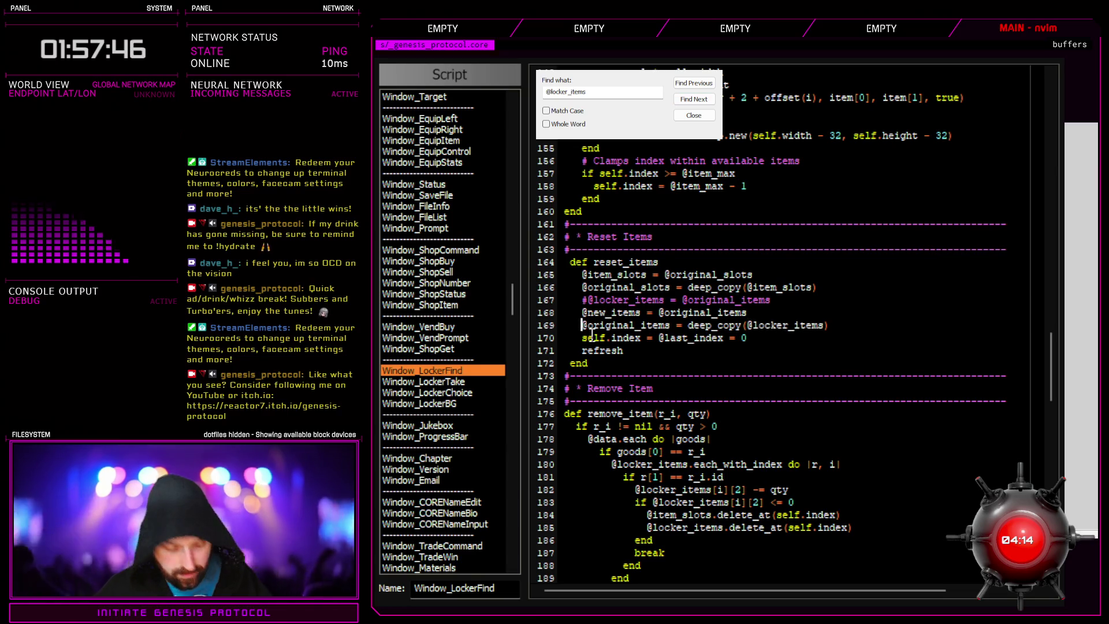
pyautogui.hotkey('ctrl', 'd')
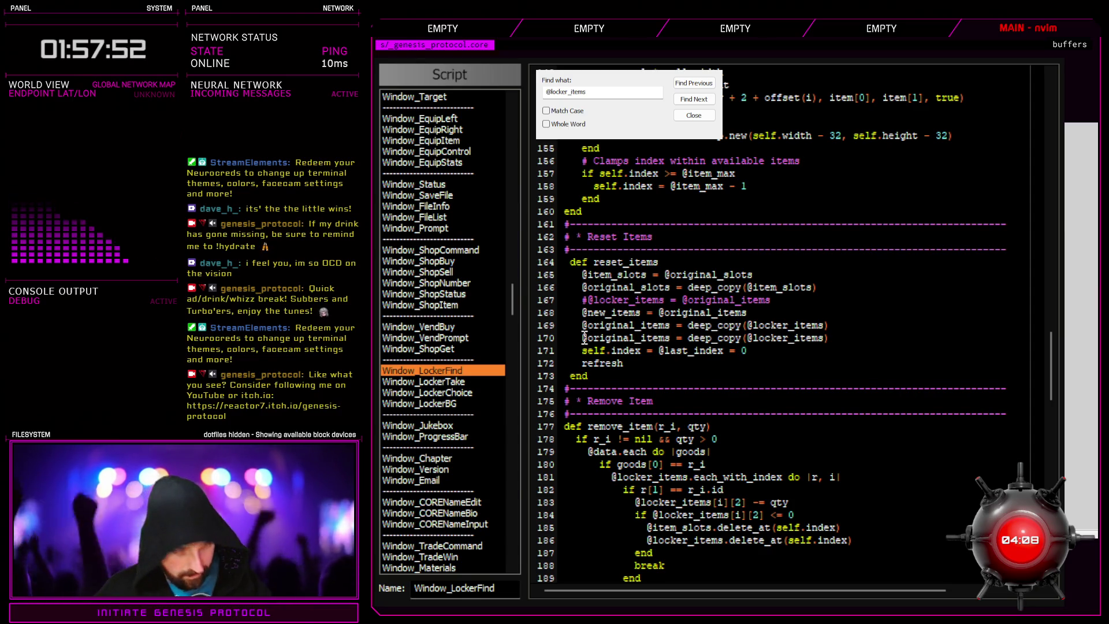
pyautogui.hotkey('shift', 'Down')
pyautogui.press('Delete')
pyautogui.click(580, 327)
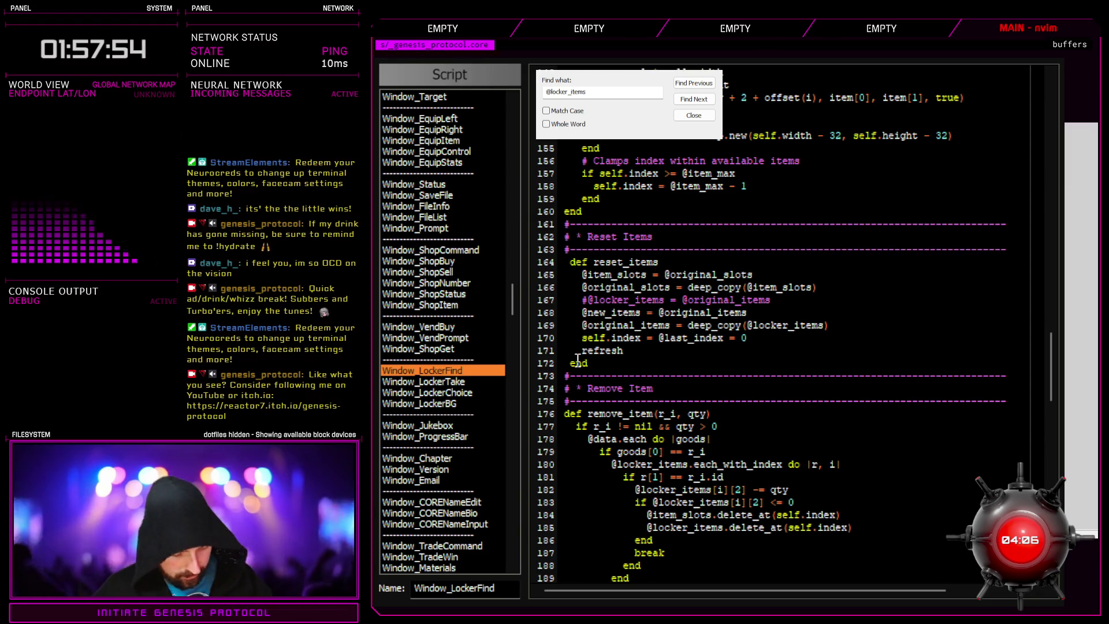
pyautogui.write('#')
# In remove_item, duplicate the loop, quantity-subtraction, zero-quantity check and delete_at lines.
pyautogui.click(694, 99)
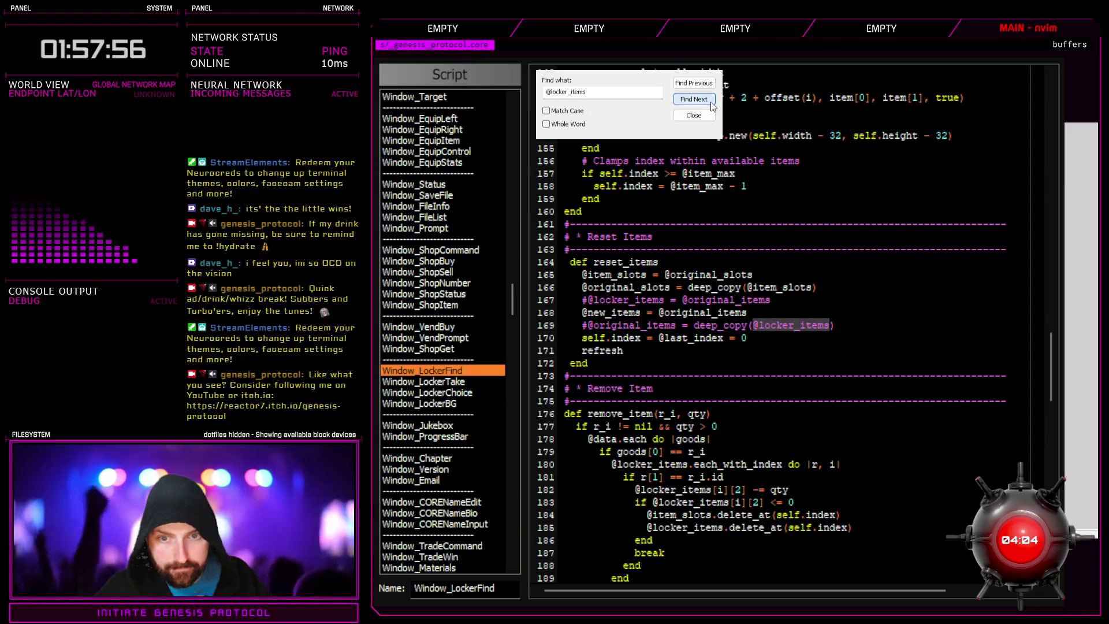
pyautogui.click(711, 104)
pyautogui.scroll(-4, 678, 456)
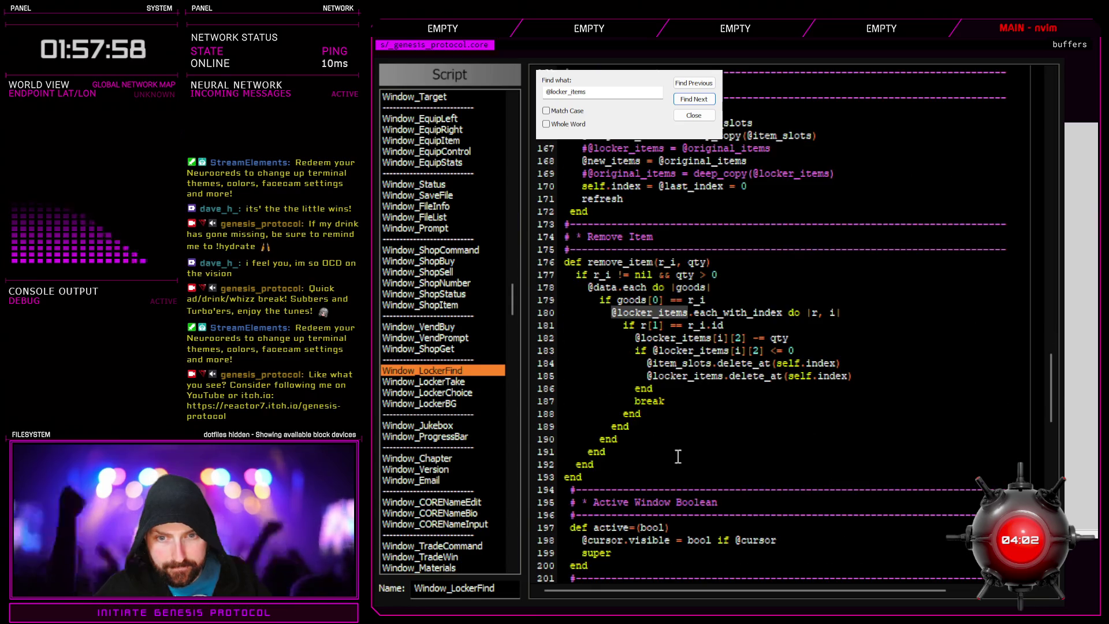
pyautogui.click(647, 312)
pyautogui.hotkey('ctrl', 'd')
pyautogui.click(671, 349)
pyautogui.hotkey('ctrl', 'd')
pyautogui.click(702, 375)
pyautogui.hotkey('ctrl', 'd')
pyautogui.click(688, 413)
pyautogui.hotkey('ctrl', 'd')
pyautogui.press('Home')
pyautogui.write('#')
pyautogui.click(635, 350)
pyautogui.write('#')
pyautogui.click(636, 376)
pyautogui.write('#')
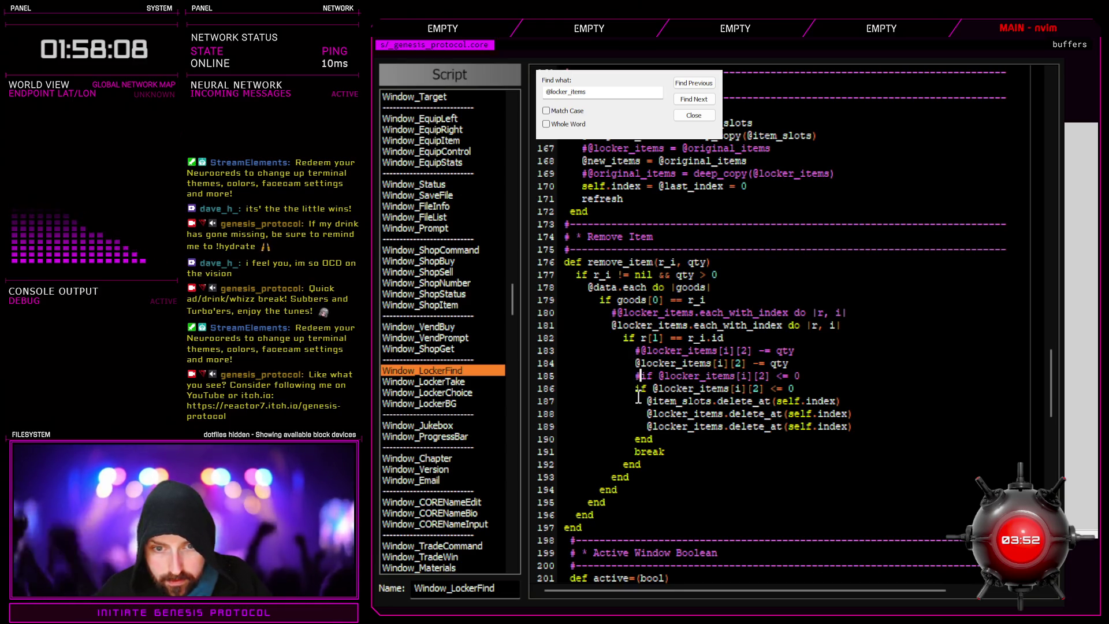
pyautogui.write('#')
pyautogui.doubleClick(642, 325)
pyautogui.write('@new_items')
pyautogui.doubleClick(650, 363)
pyautogui.write('@new_items')
pyautogui.doubleClick(687, 388)
pyautogui.write('new_items')
pyautogui.doubleClick(689, 427)
pyautogui.write('new_items')
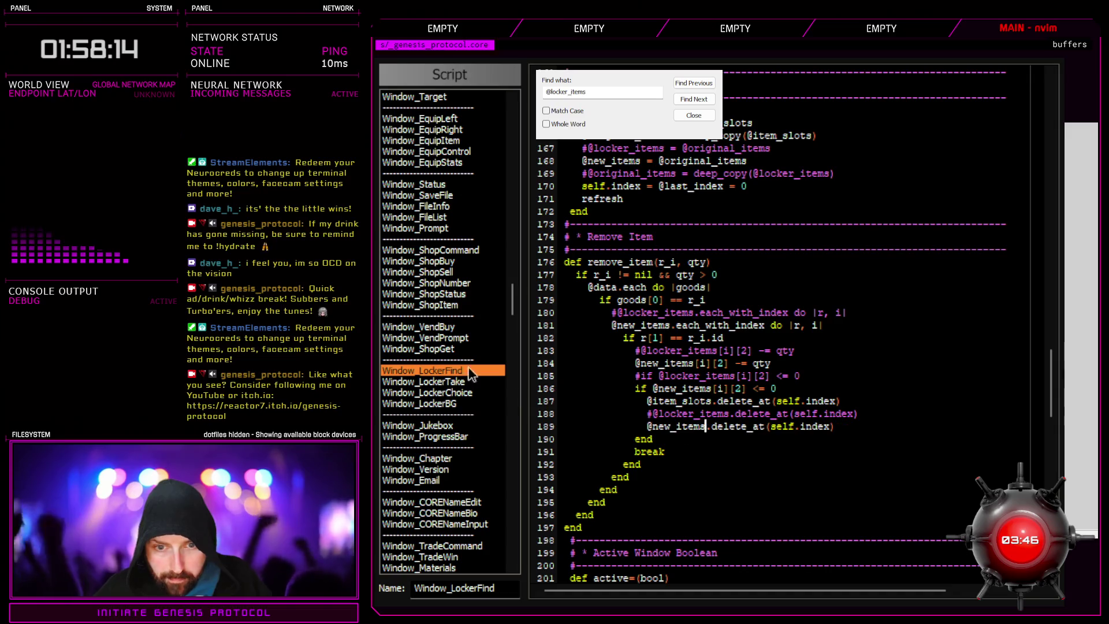
pyautogui.click(710, 103)
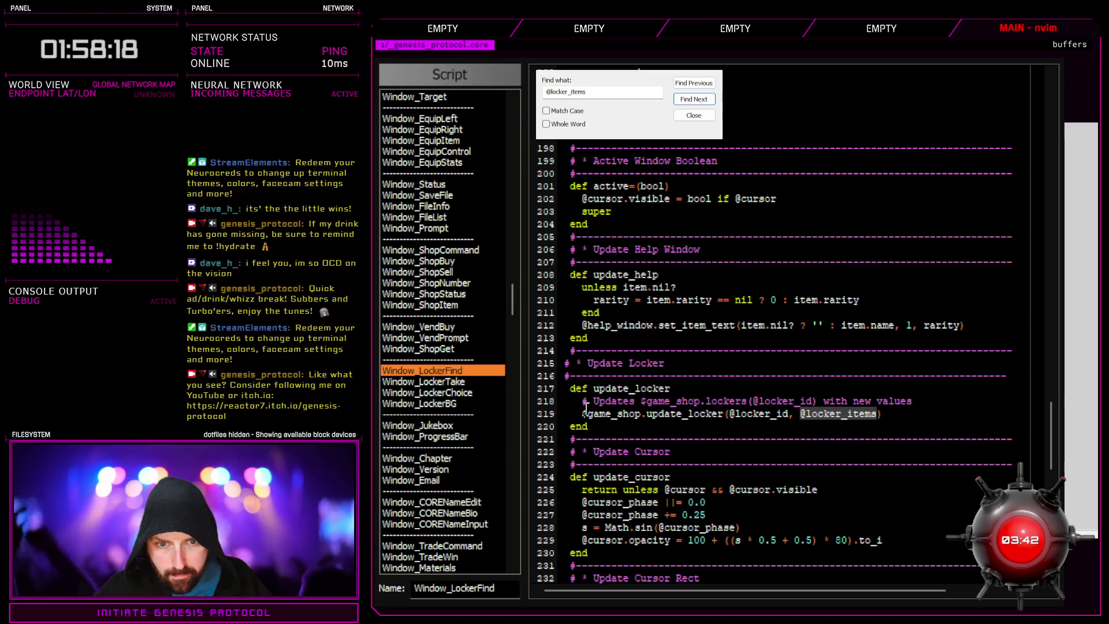
pyautogui.click(587, 410)
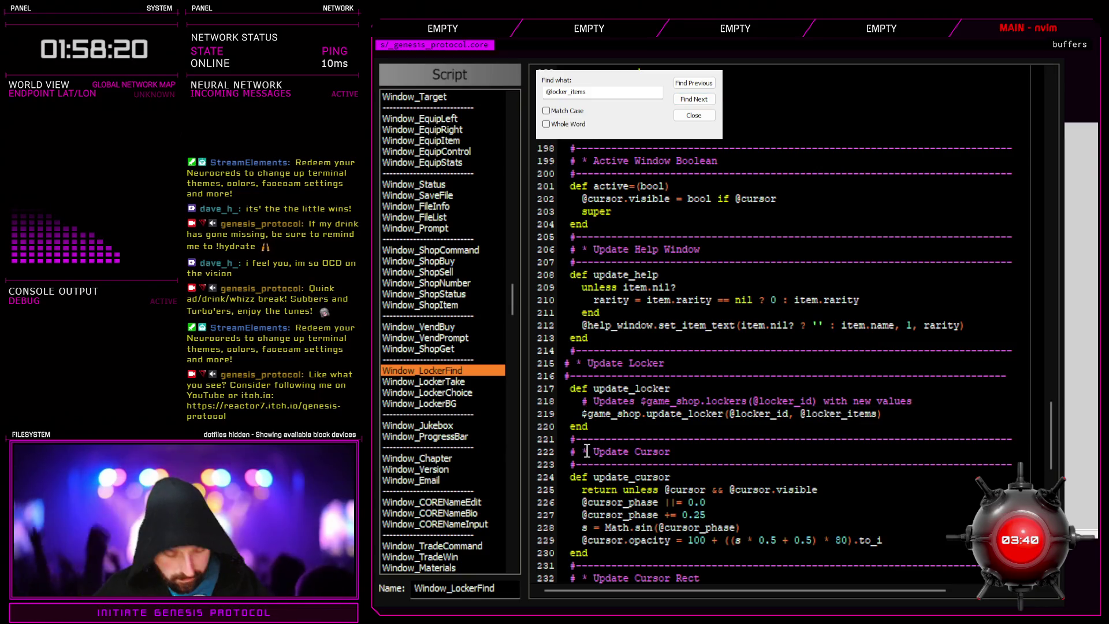
pyautogui.hotkey('ctrl', 'd')
pyautogui.click(581, 418)
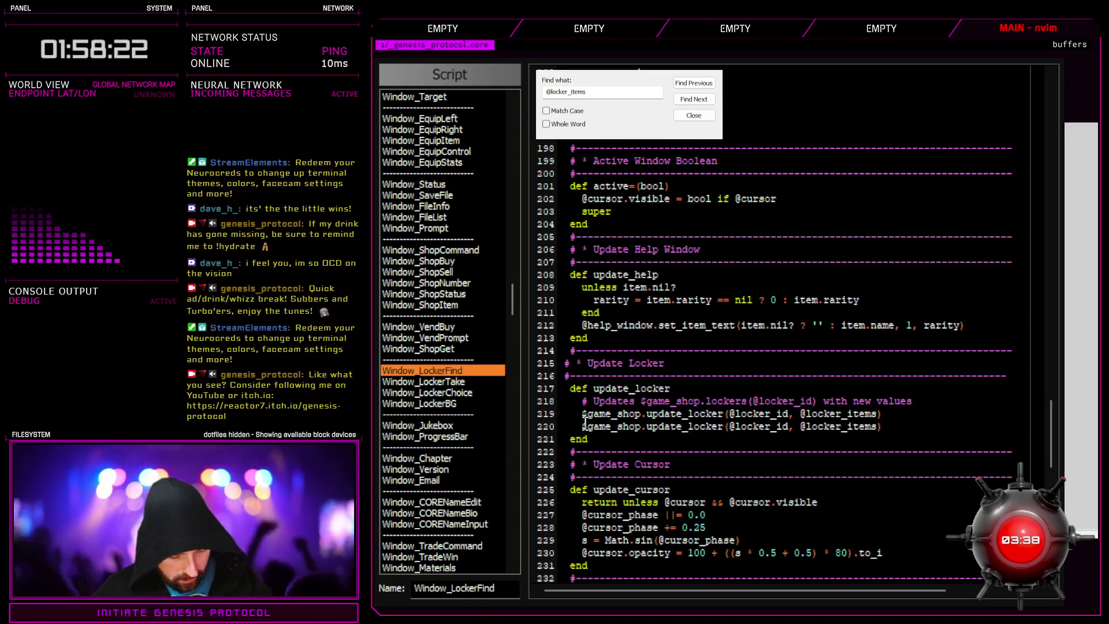
pyautogui.write('#')
pyautogui.doubleClick(818, 425)
pyautogui.write('new_items')
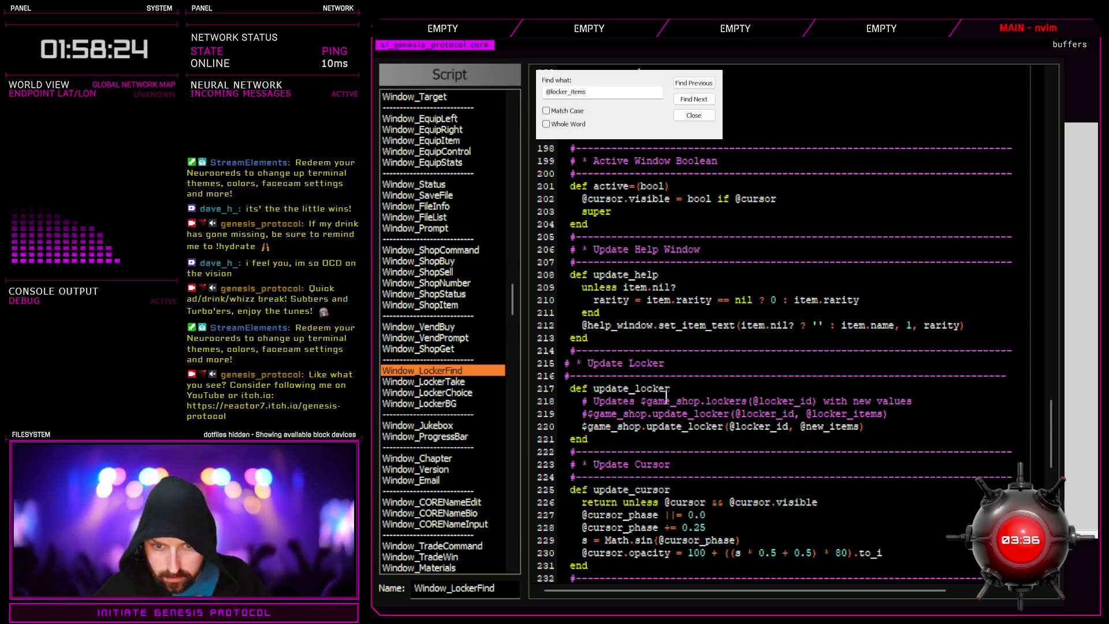
pyautogui.click(713, 102)
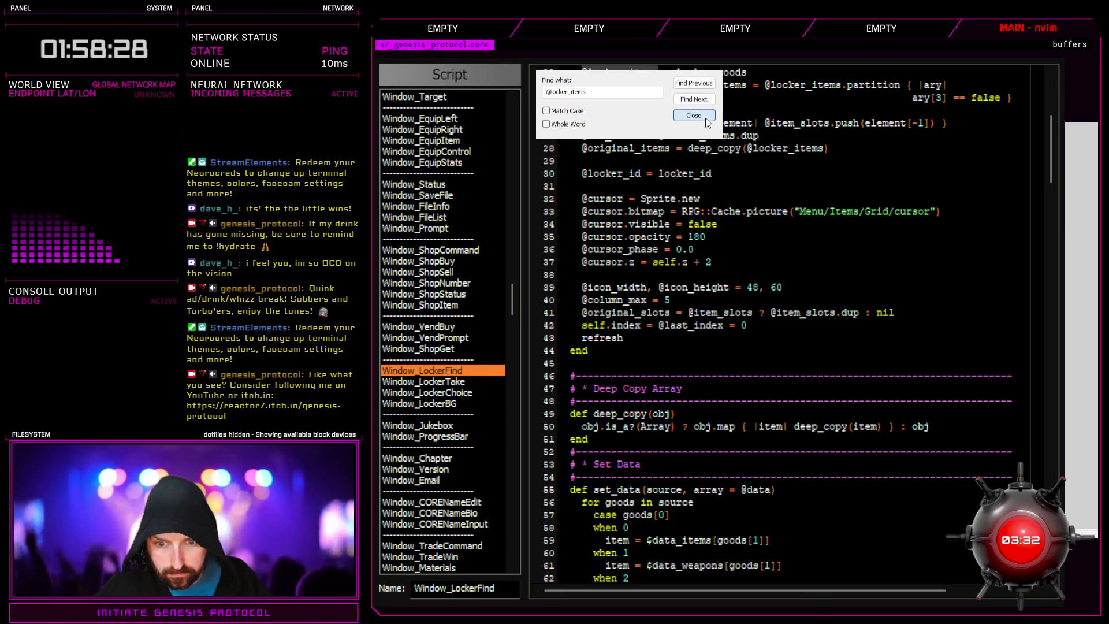
# Start a playtest, Continue to Lab 19, and launch level 3 to open the locker.
pyautogui.press('F12')
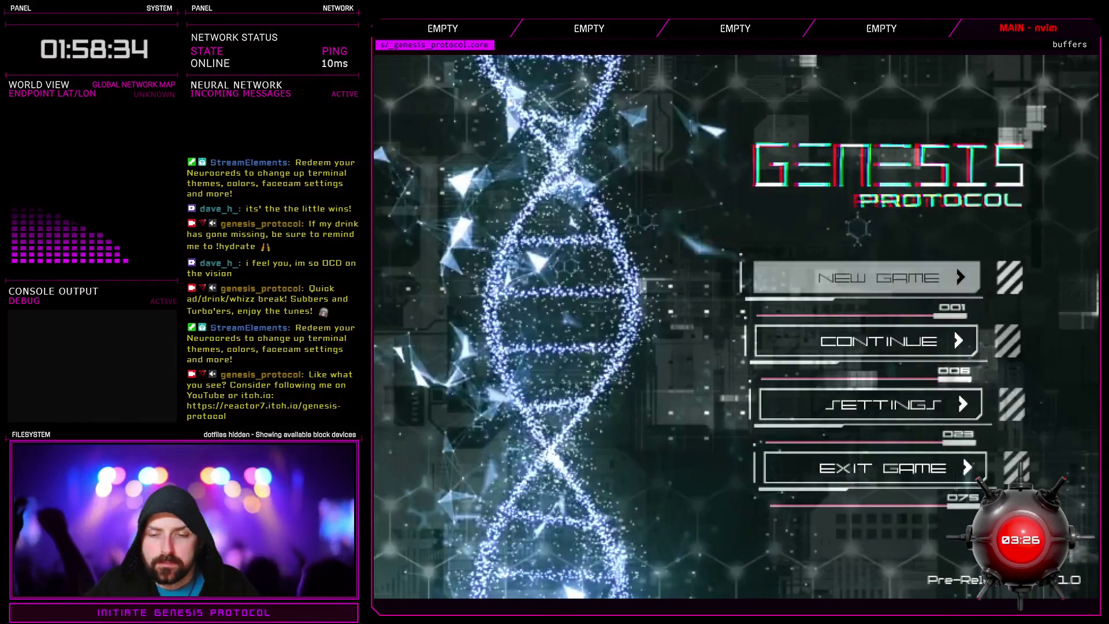
pyautogui.press('Down')
pyautogui.press('Return')
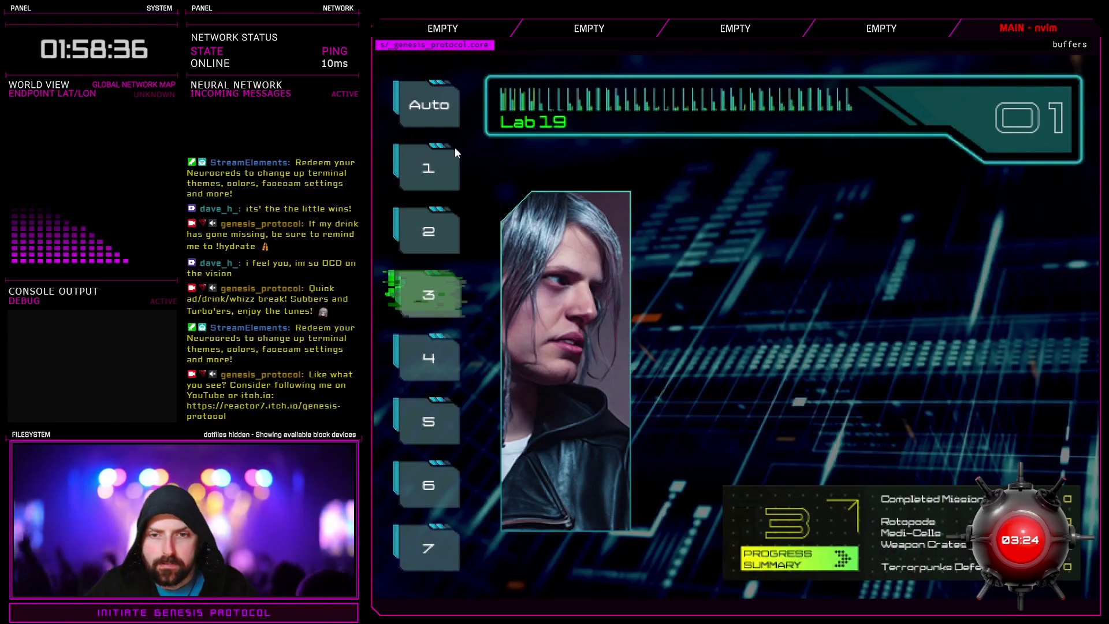
pyautogui.press('Return')
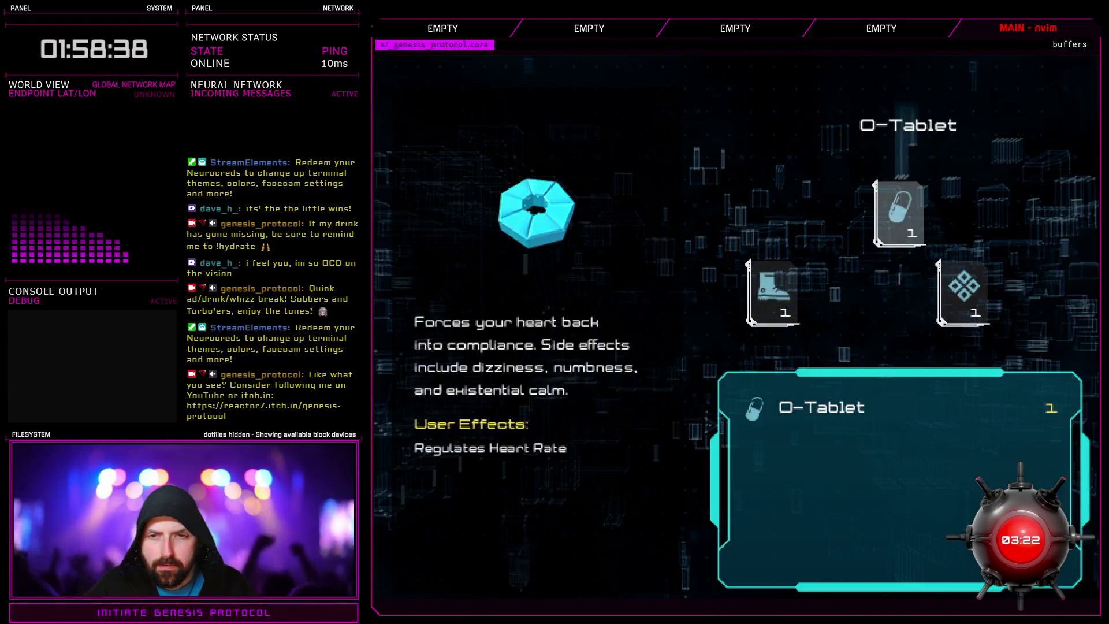
# Cancel taking items, reopen the locker to check its contents, then quit the playtest.
pyautogui.press('Left')
pyautogui.press('Return')
pyautogui.press('Return')
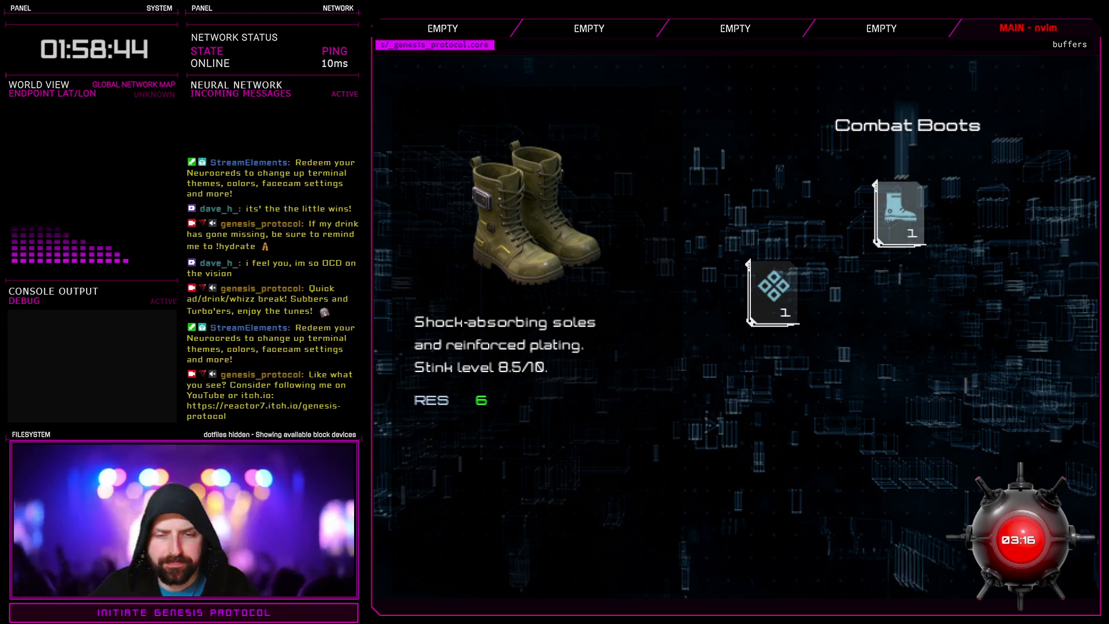
pyautogui.press('Return')
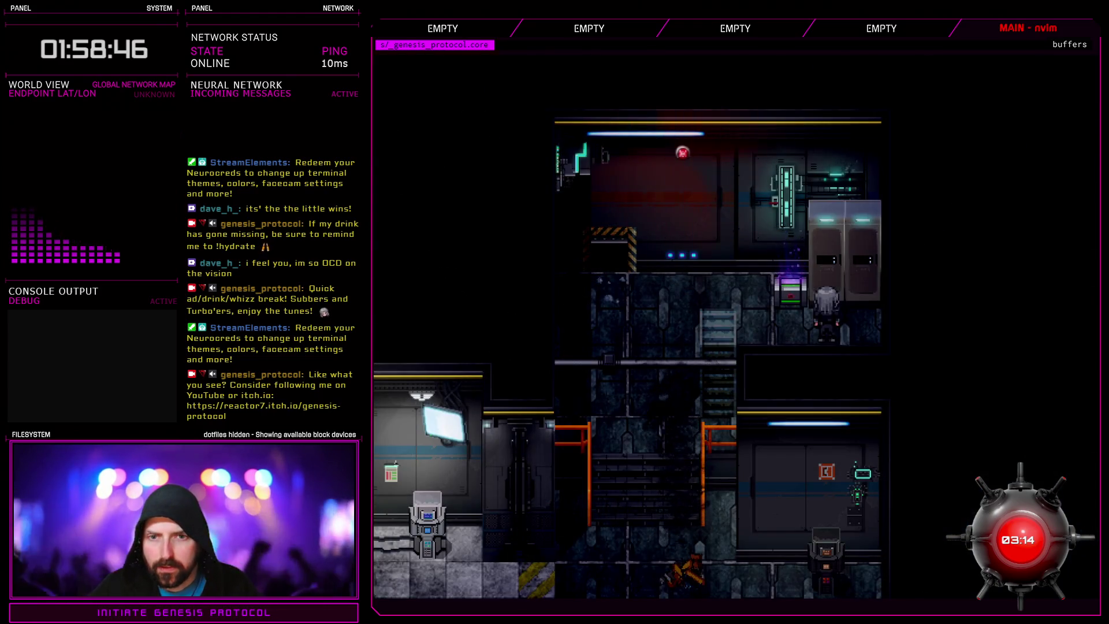
pyautogui.press('Return')
pyautogui.press('Return')
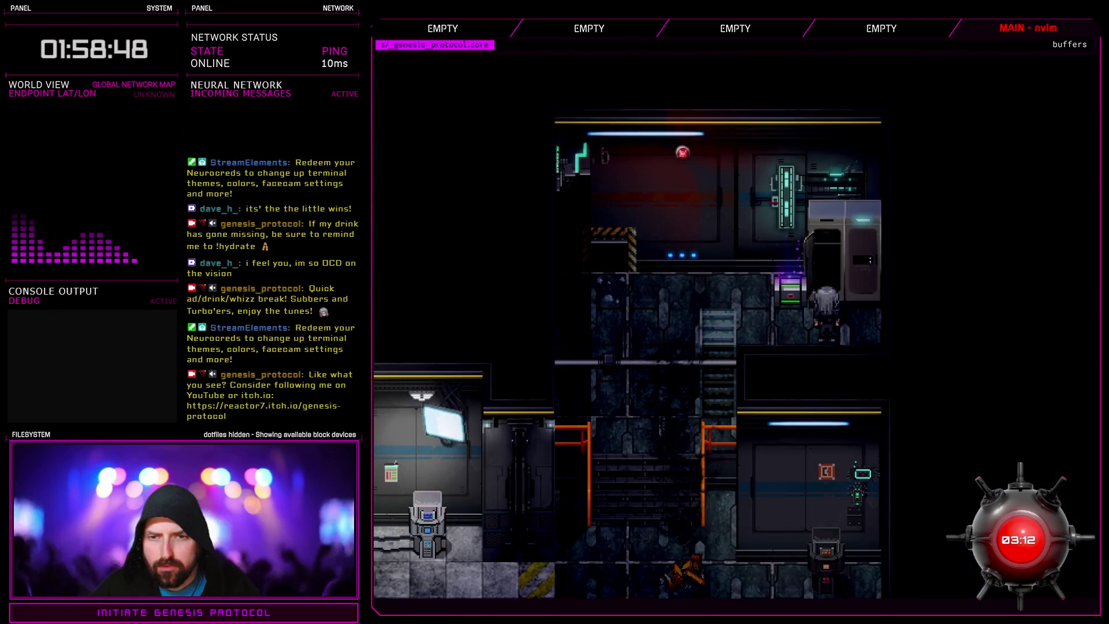
pyautogui.press('Escape')
pyautogui.press('Up')
pyautogui.press('Return')
pyautogui.press('Return')
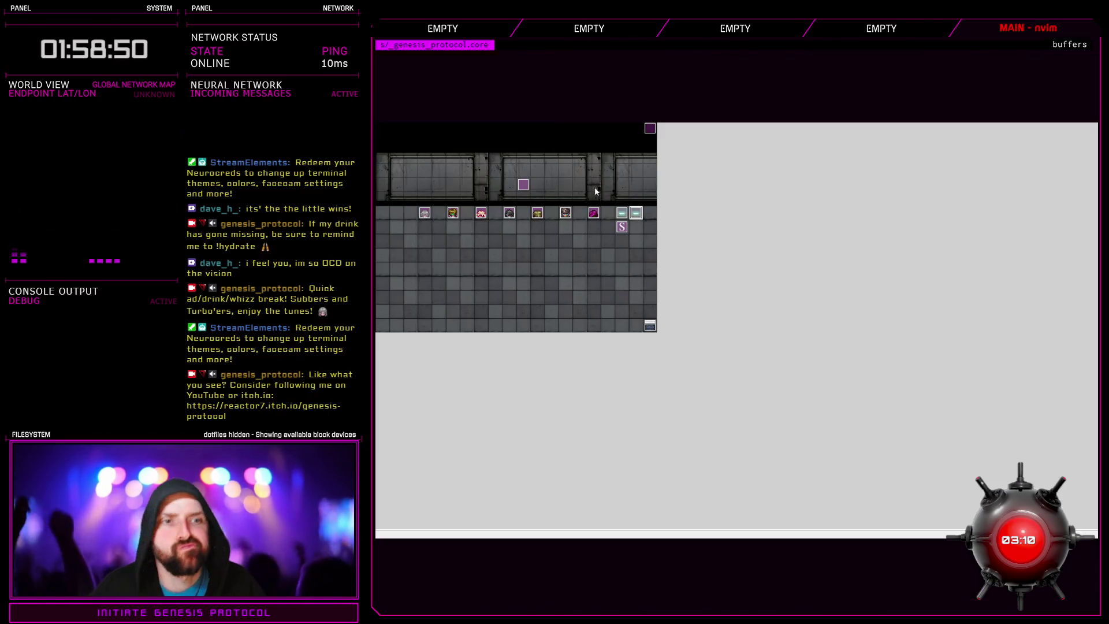
pyautogui.press('F11')
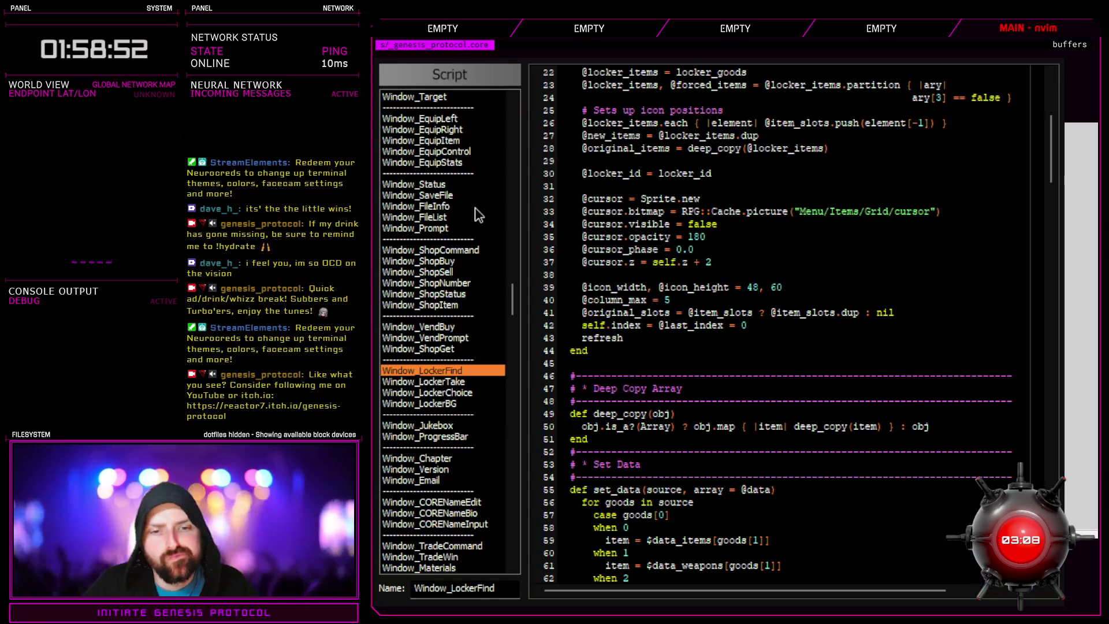
pyautogui.scroll(4, 778, 325)
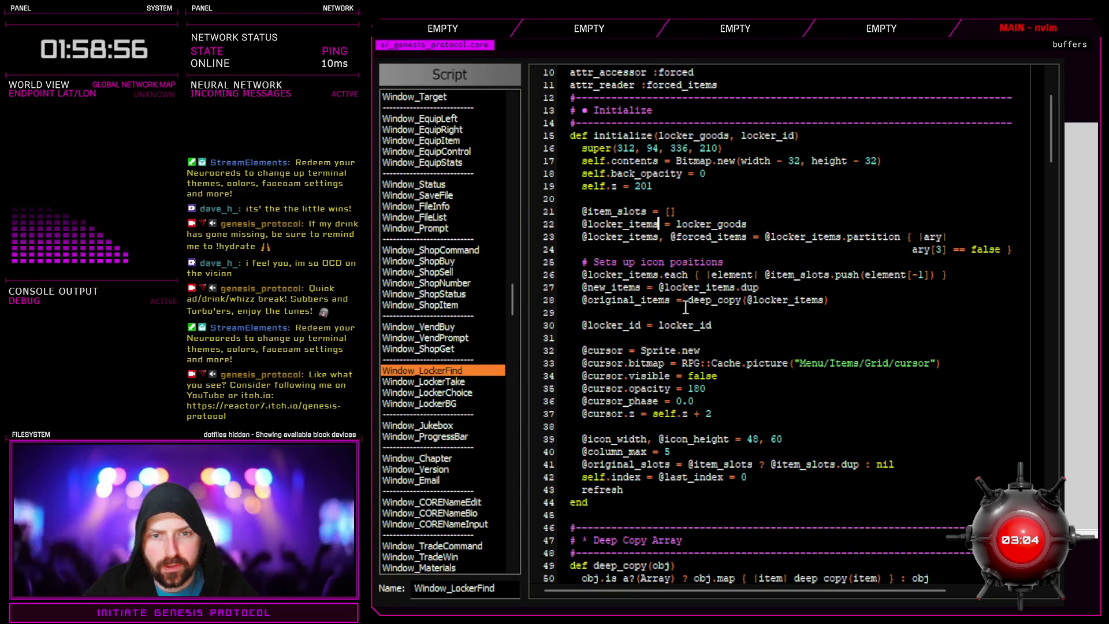
pyautogui.doubleClick(744, 287)
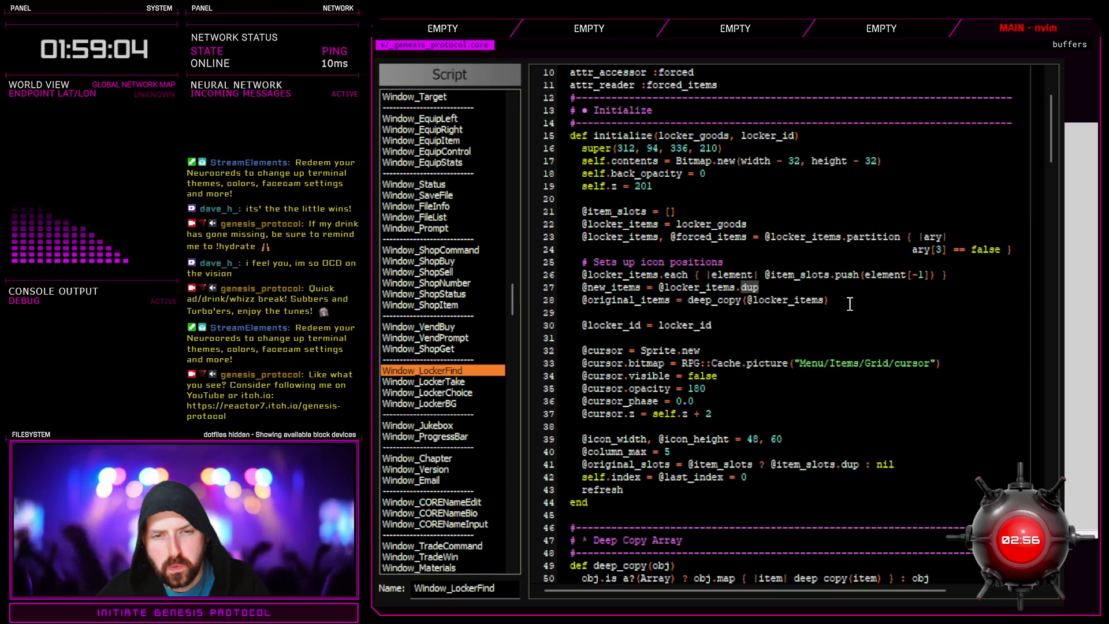
pyautogui.press('j')
pyautogui.press('o')
pyautogui.press('Escape')
pyautogui.press('k')
pyautogui.press('k')
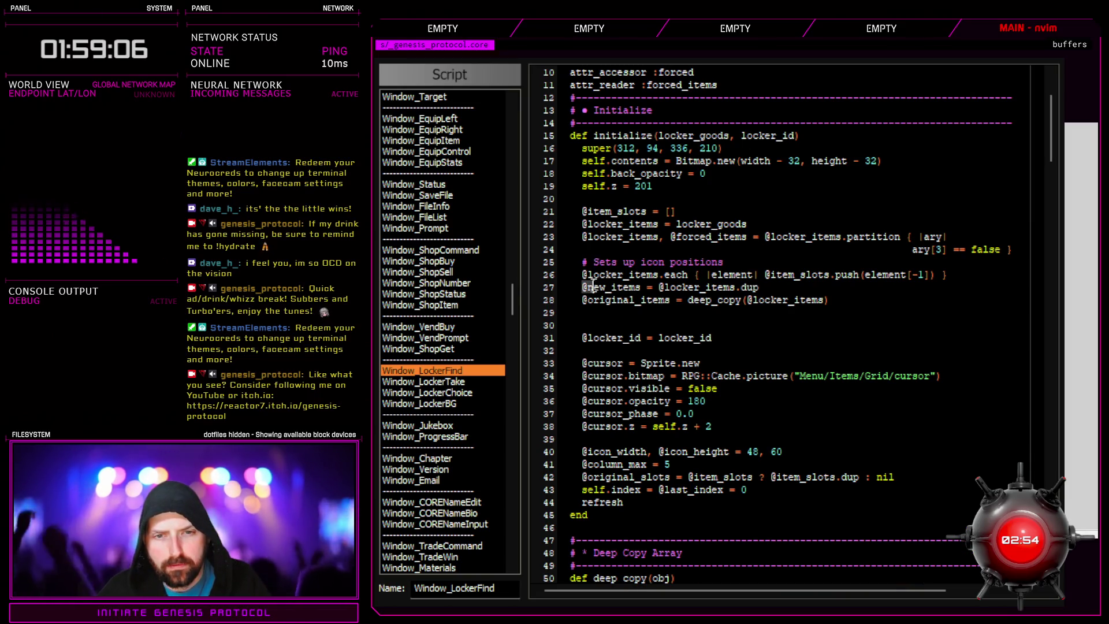
pyautogui.moveTo(582, 287); pyautogui.dragTo(770, 285)
pyautogui.moveTo(687, 322)
pyautogui.mouseDown()
pyautogui.moveTo(670, 314)
pyautogui.moveTo(765, 313)
pyautogui.mouseUp()
pyautogui.press('d')
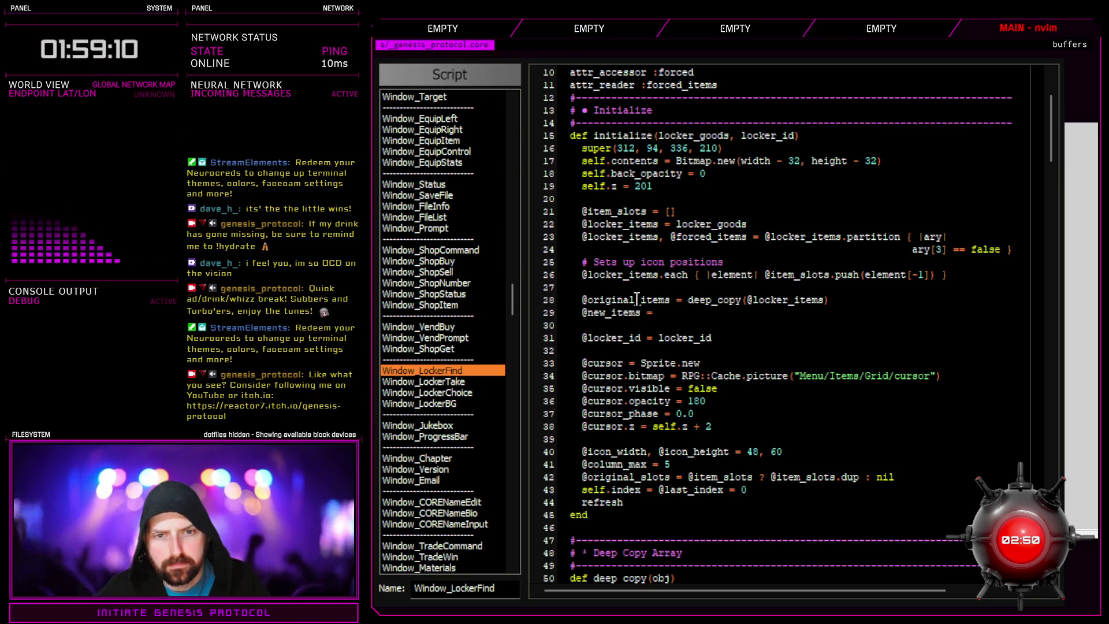
pyautogui.doubleClick(627, 300)
pyautogui.middleClick(683, 315)
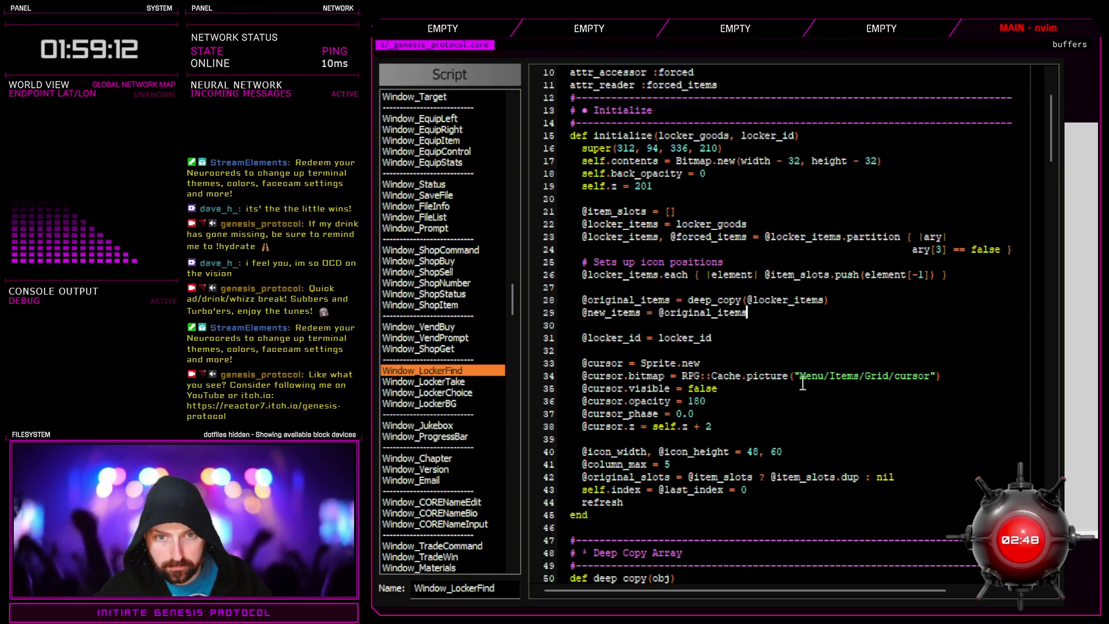
pyautogui.press('F12')
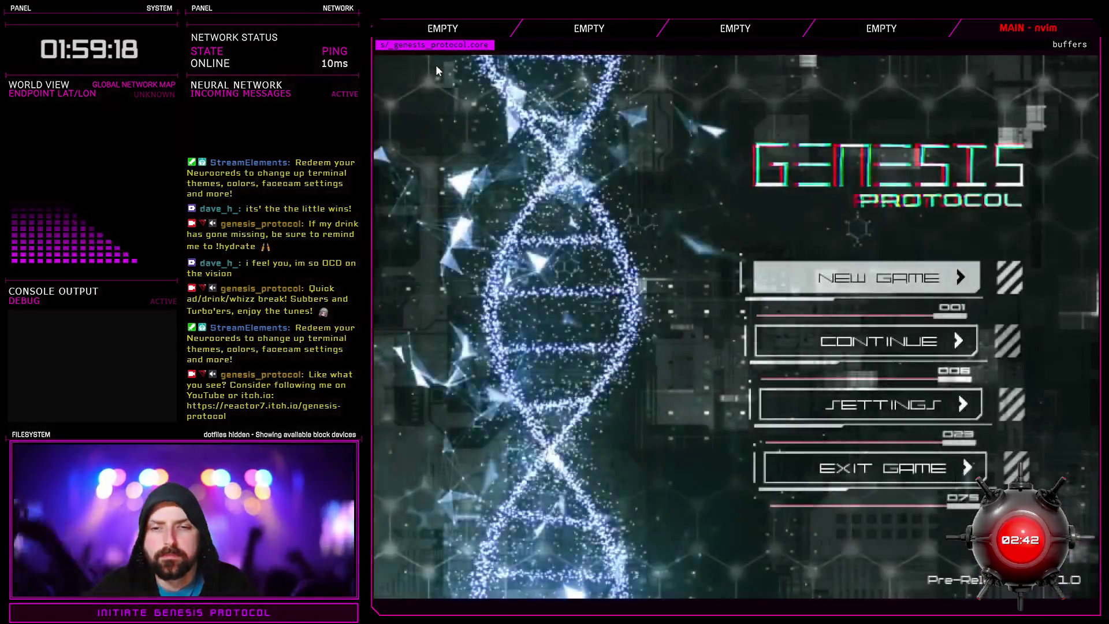
# Enter Lab 19 level 3, decline the locker's take-items prompt, and reopen the locker.
pyautogui.press('Return')
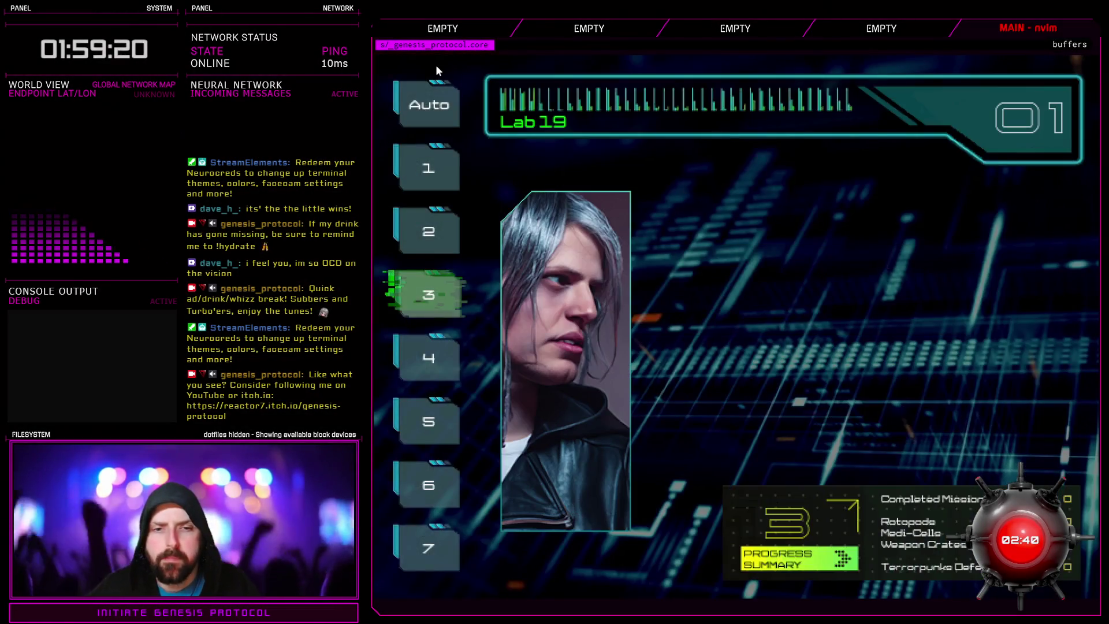
pyautogui.press('Return')
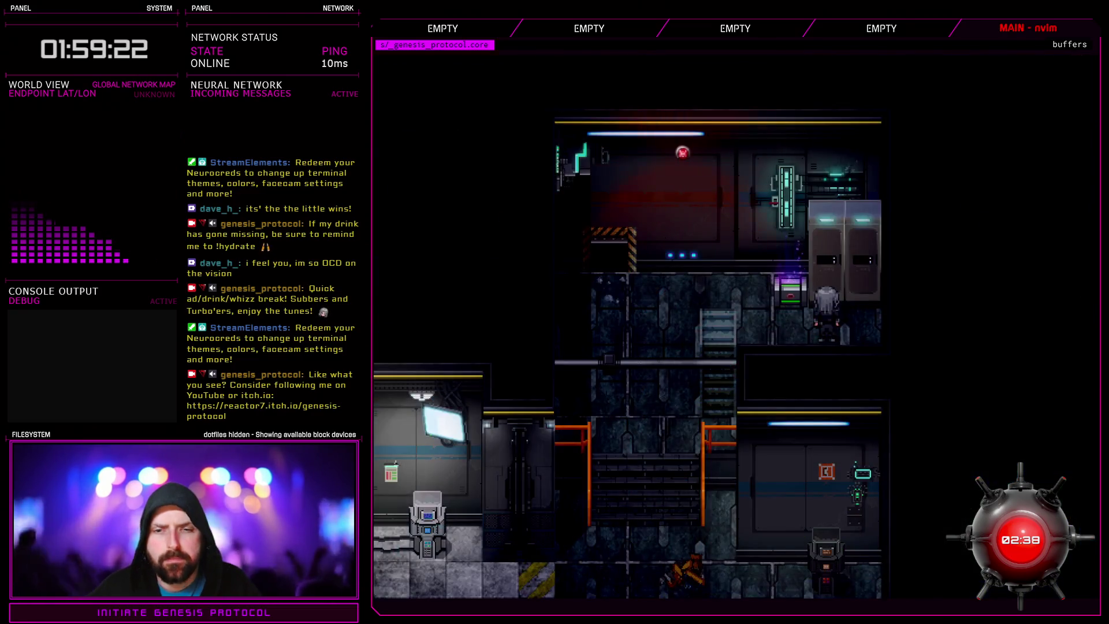
pyautogui.press('Tab')
pyautogui.press('Left')
pyautogui.press('Return')
pyautogui.press('Down')
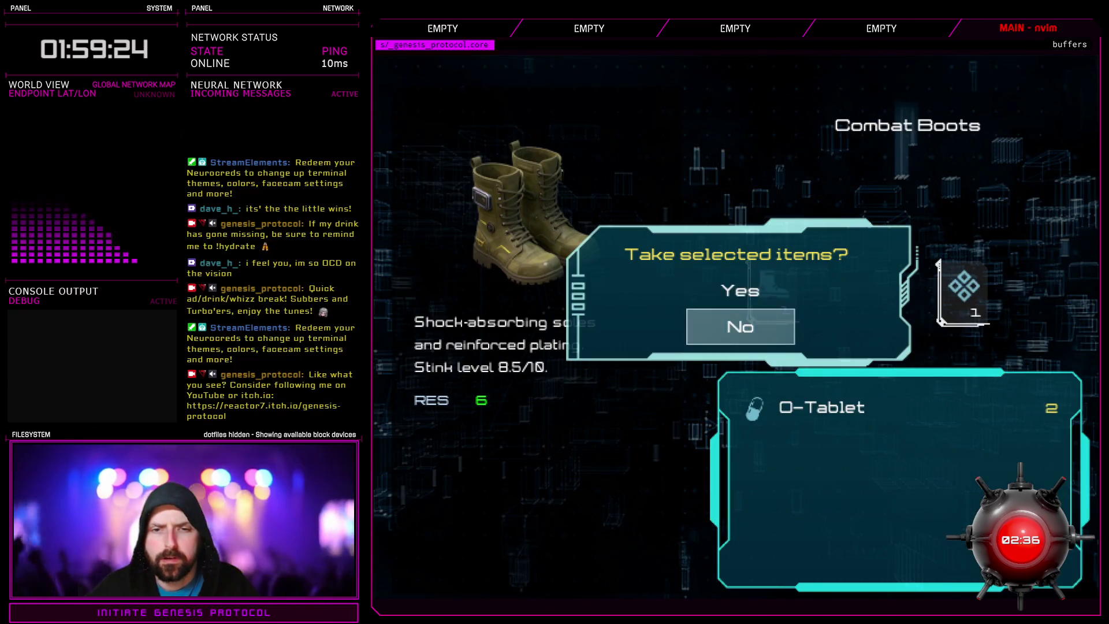
pyautogui.press('Return')
pyautogui.press('Tab')
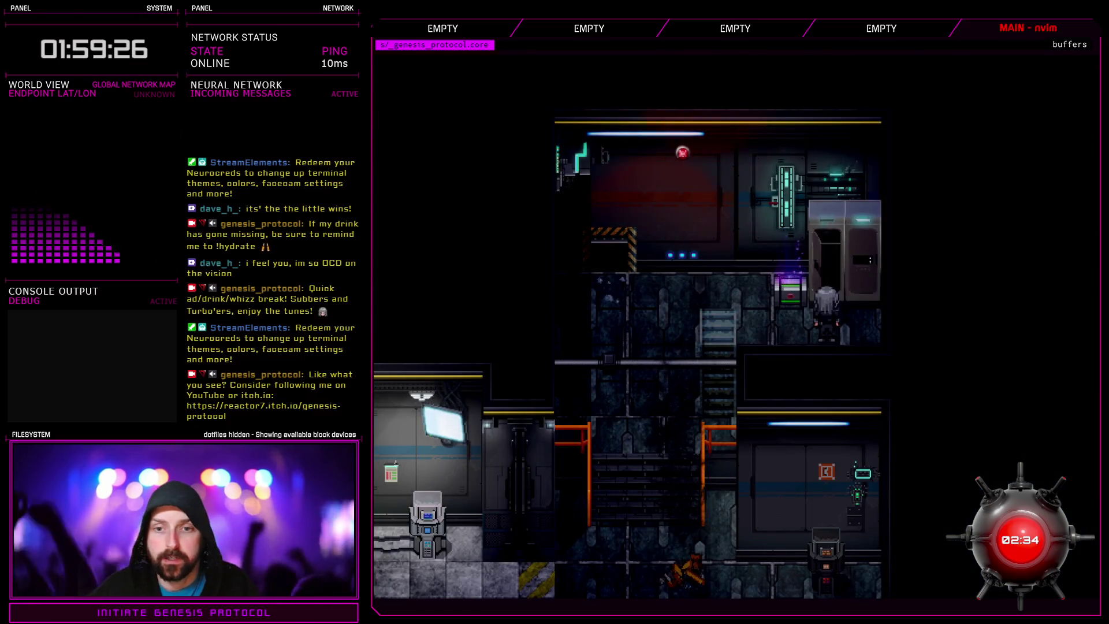
pyautogui.press('Tab')
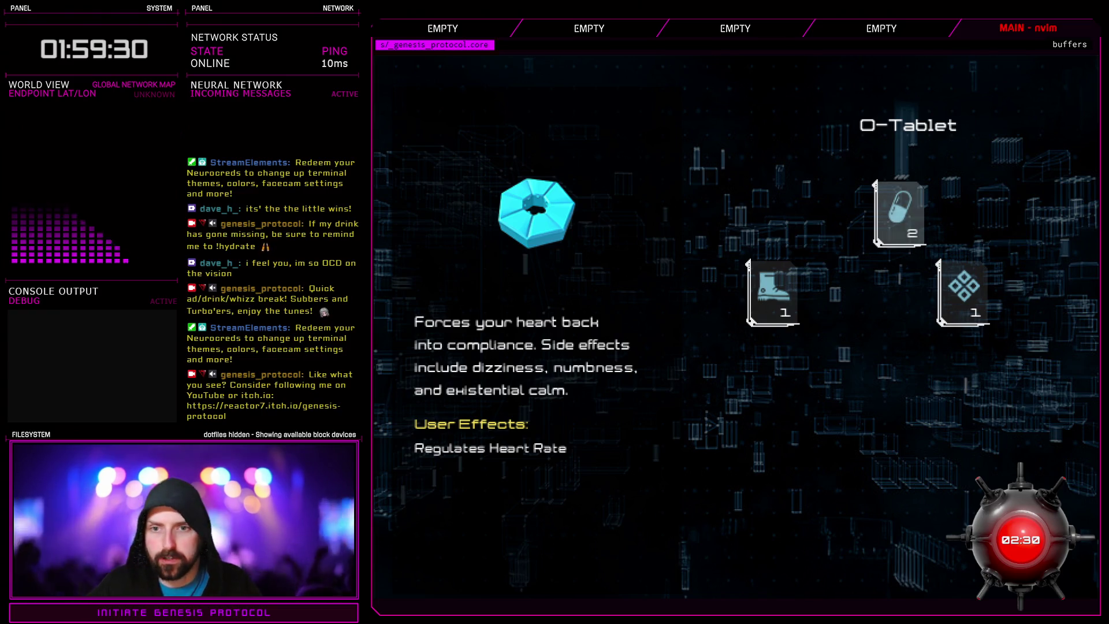
# Take the O-Tablet, reopen the locker to find it back with count 2, then open the menu.
pyautogui.press('Return')
pyautogui.press('Tab')
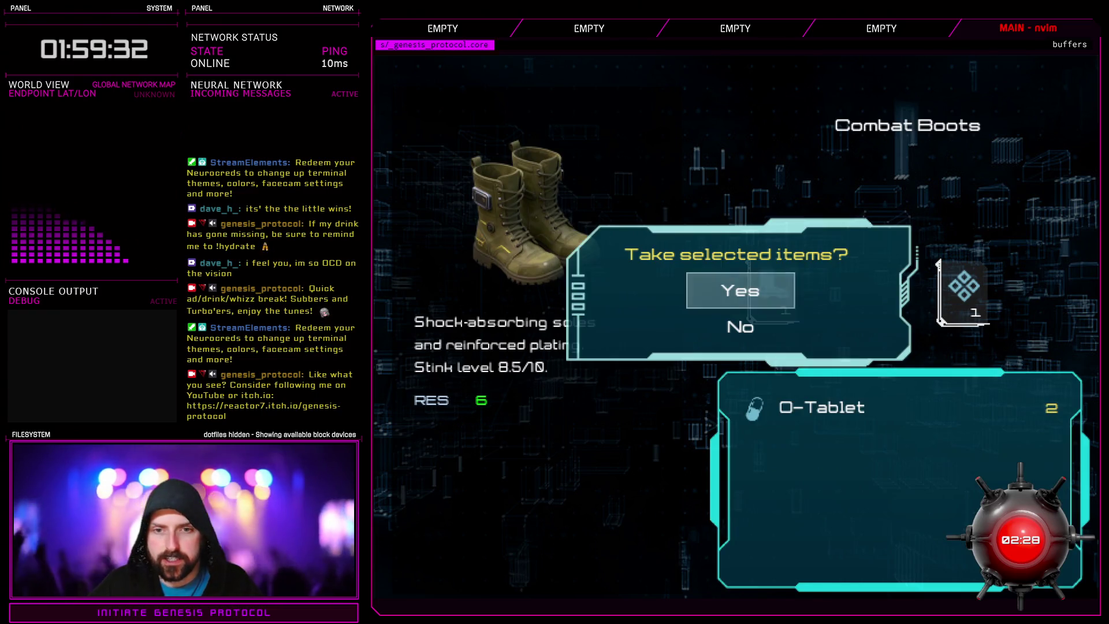
pyautogui.press('Return')
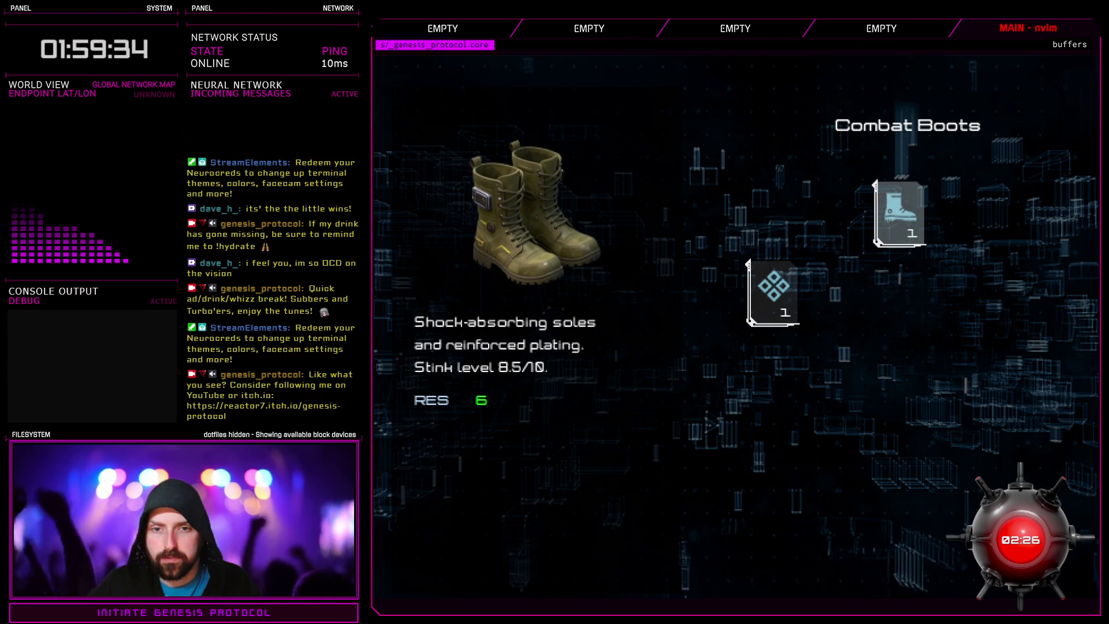
pyautogui.press('Left')
pyautogui.press('Right')
pyautogui.press('Left')
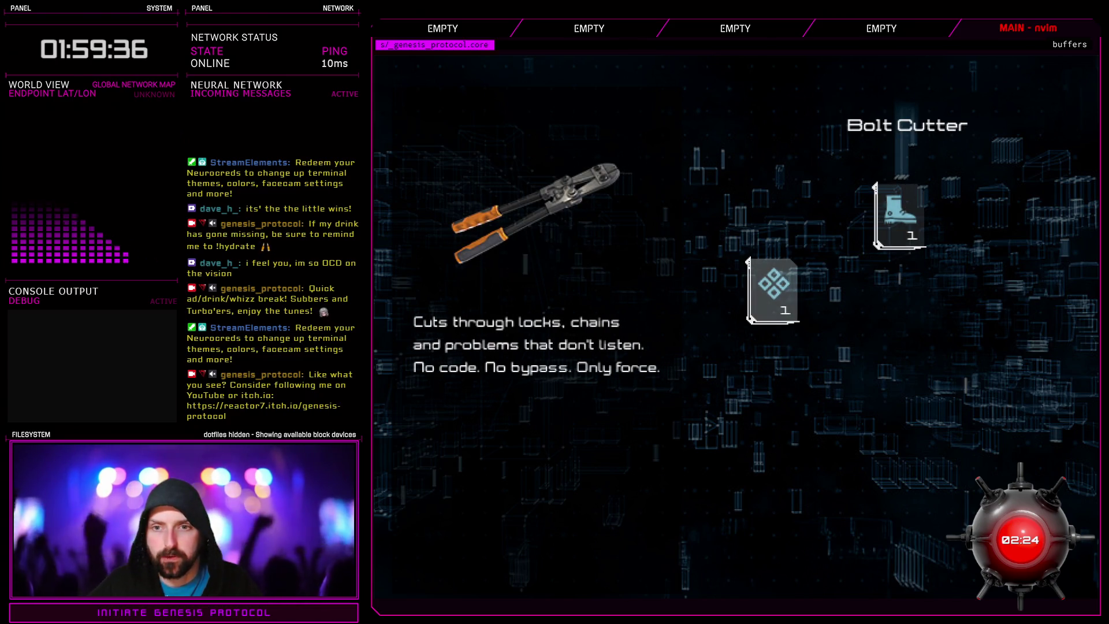
pyautogui.press('Escape')
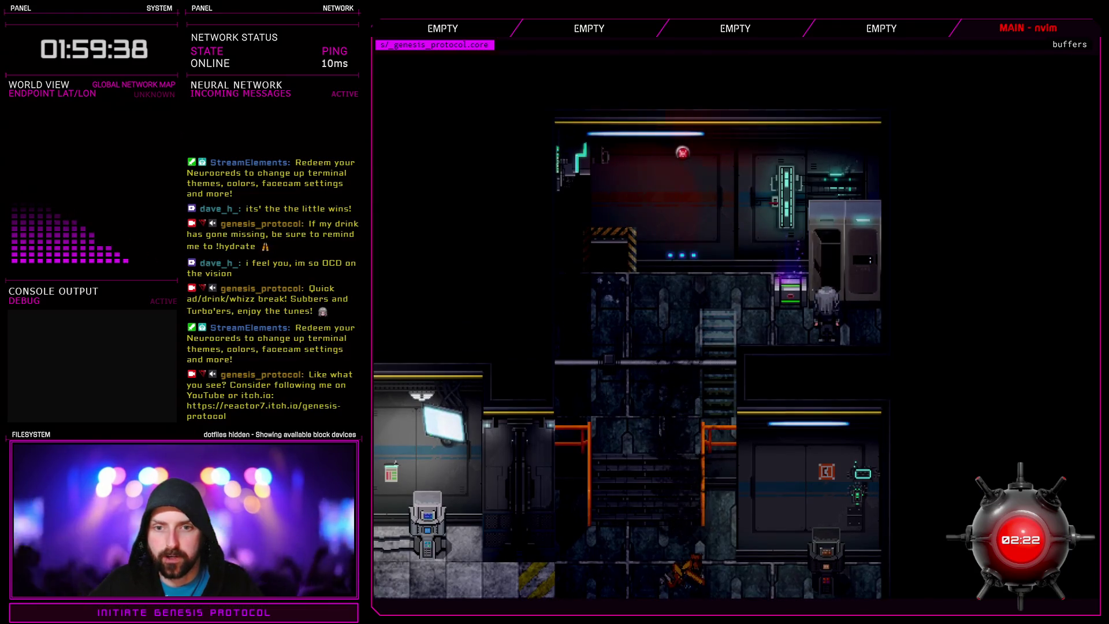
pyautogui.press('i')
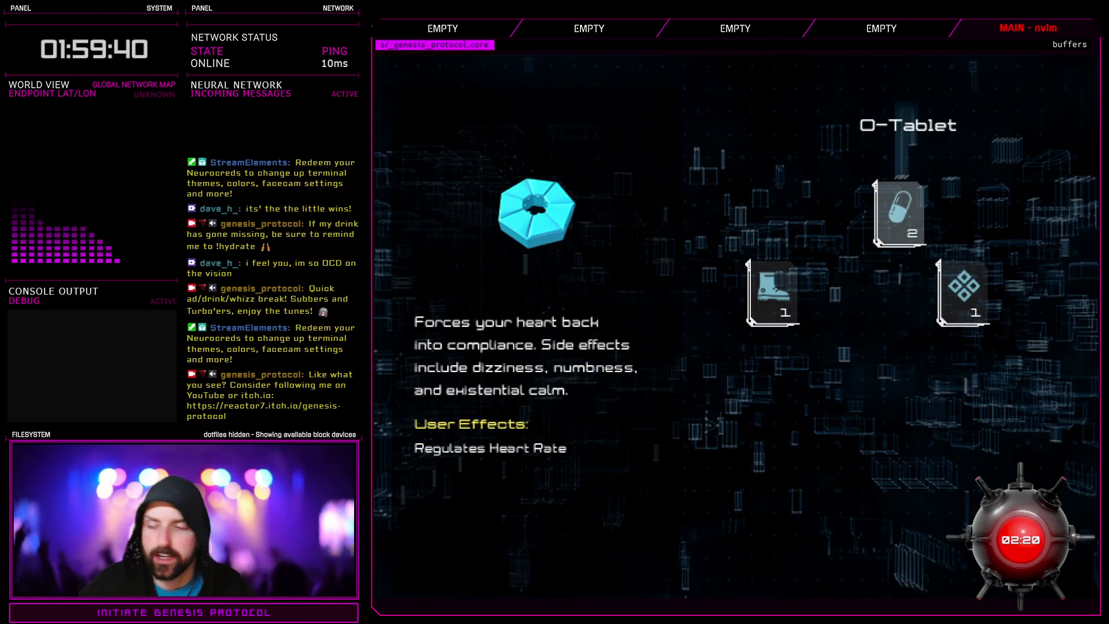
pyautogui.press('Escape')
pyautogui.press('Escape')
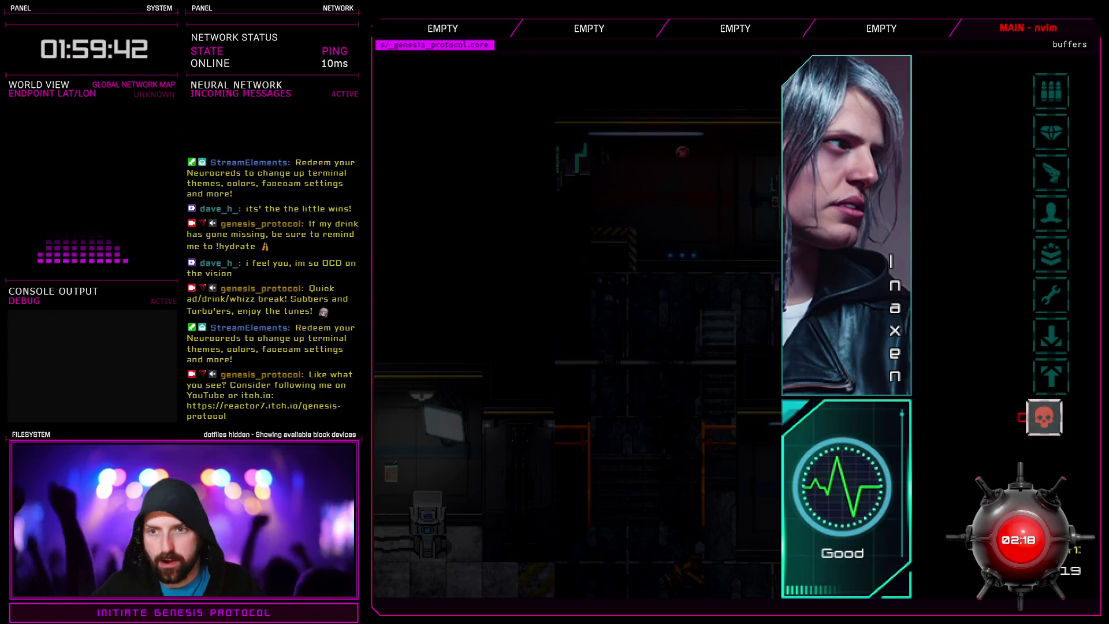
pyautogui.press('Return')
pyautogui.press('Return')
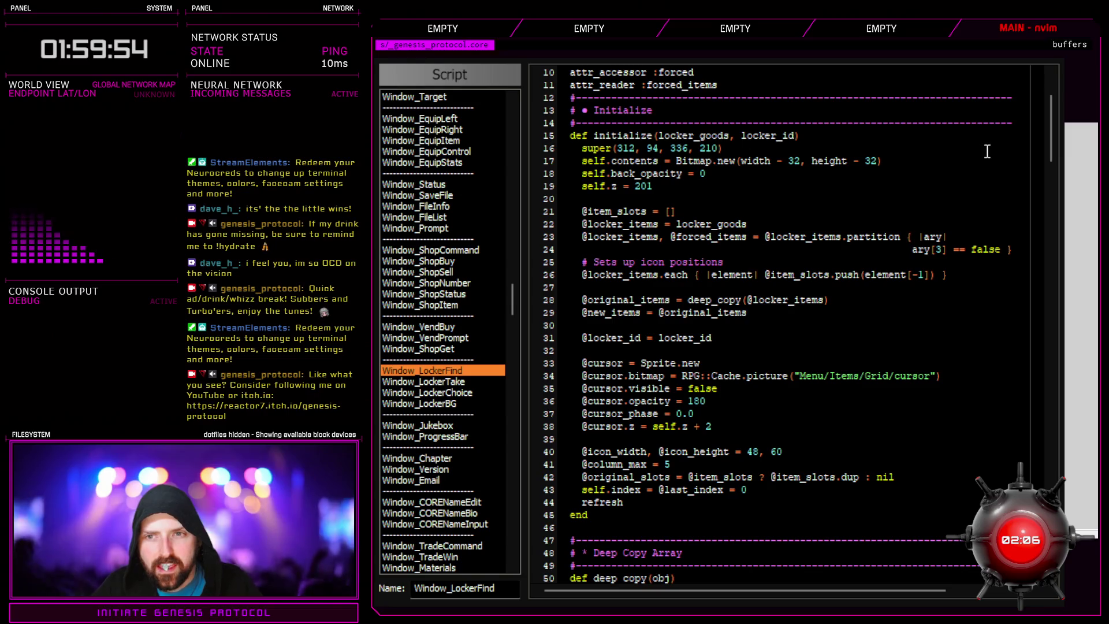
# Review the reworked reset_items method, then close the Script Editor.
pyautogui.moveTo(1050, 153)
pyautogui.mouseDown()
pyautogui.moveTo(1051, 409)
pyautogui.moveTo(1050, 392)
pyautogui.mouseUp()
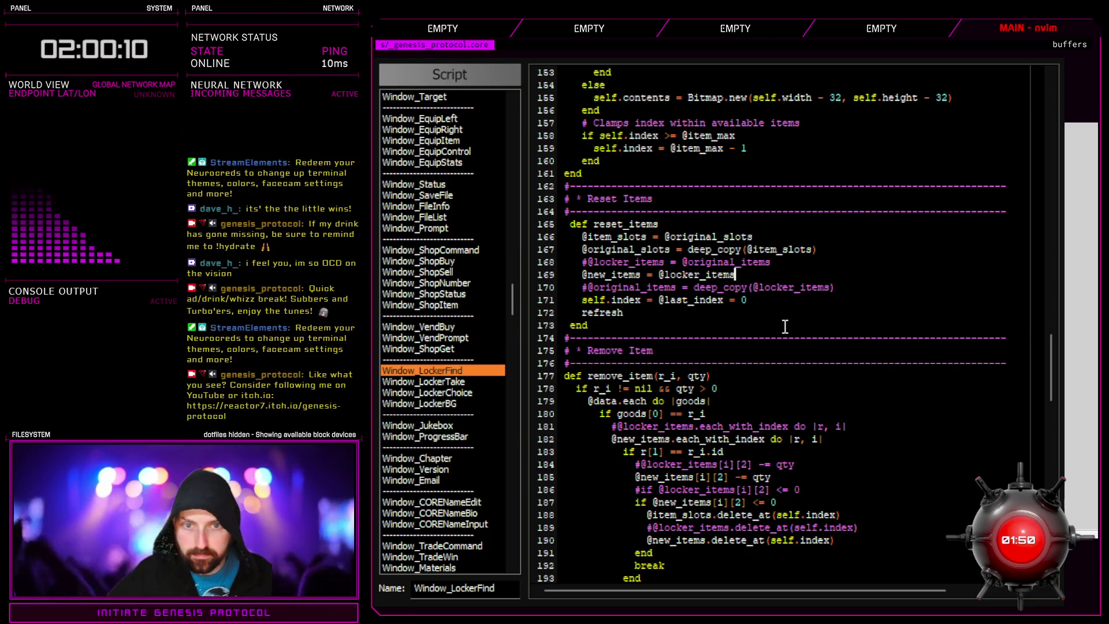
pyautogui.hotkey('alt', 'F4')
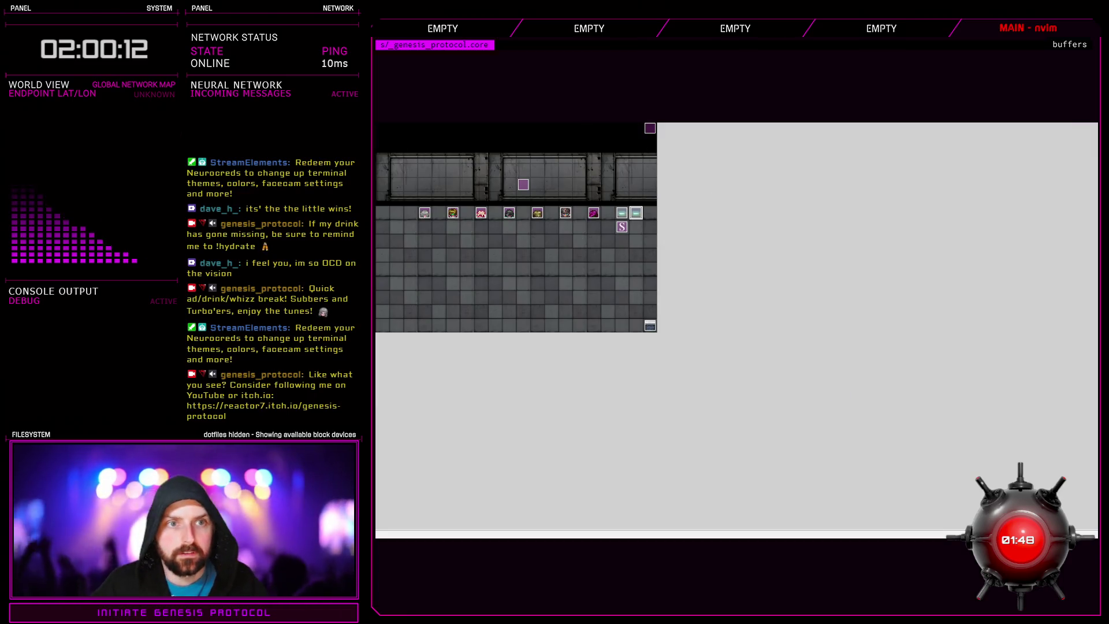
# Close the script editor, save the GENESIS Protocol project, and start a playtest from a save.
pyautogui.hotkey('alt', 'F4')
pyautogui.click(485, 175)
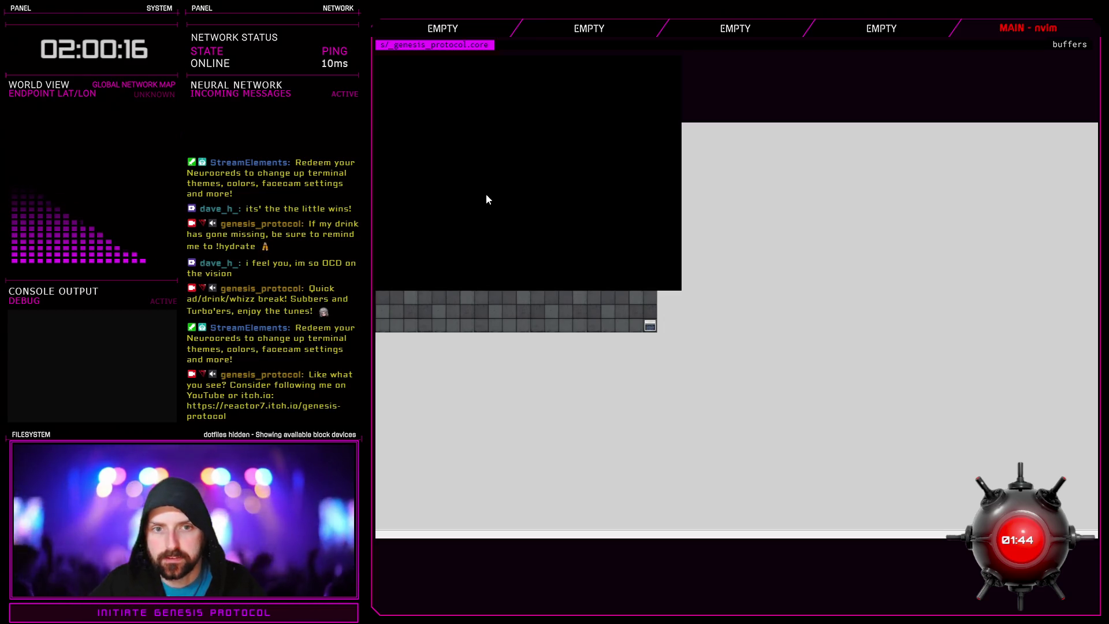
pyautogui.press('Return')
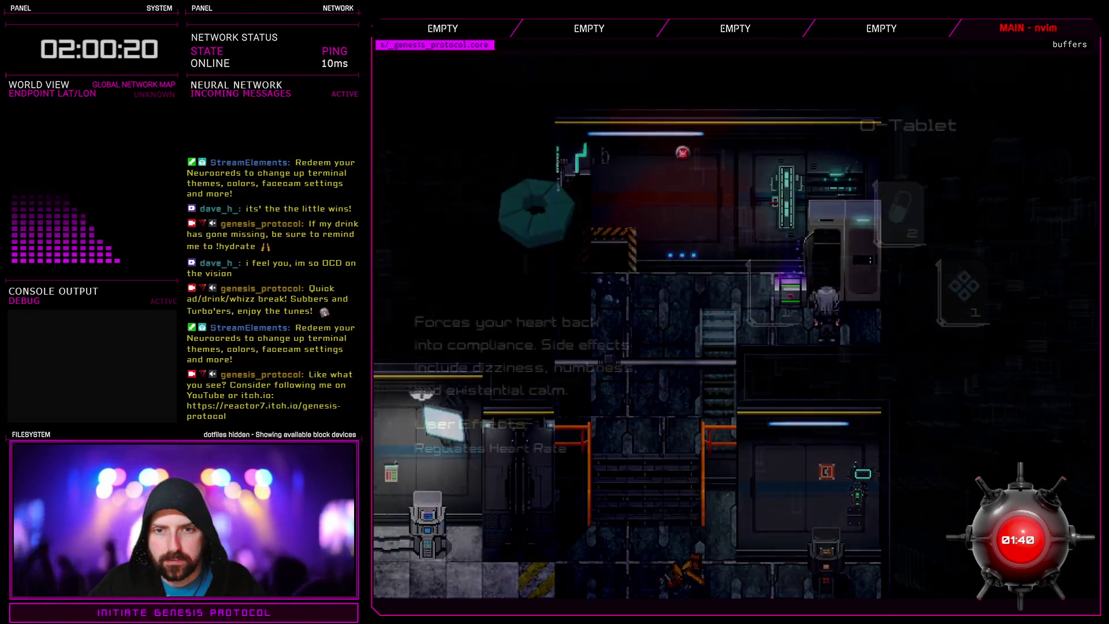
# Decline the locker's take-items prompt, then reopen the locker to confirm its contents remain.
pyautogui.press('Escape')
pyautogui.press('Return')
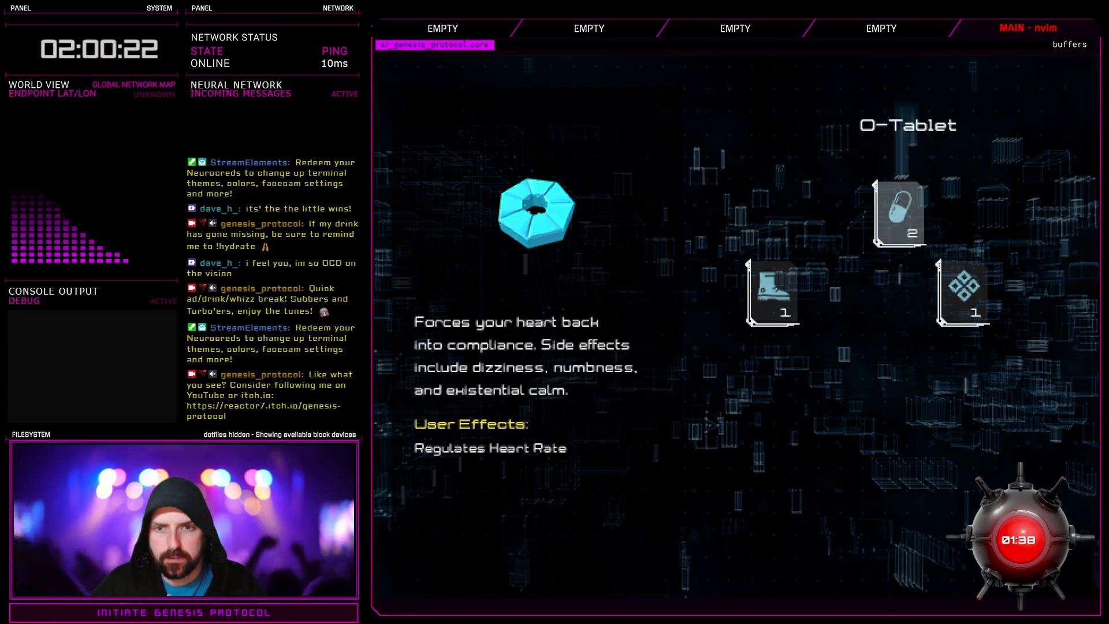
pyautogui.press('Escape')
pyautogui.press('Return')
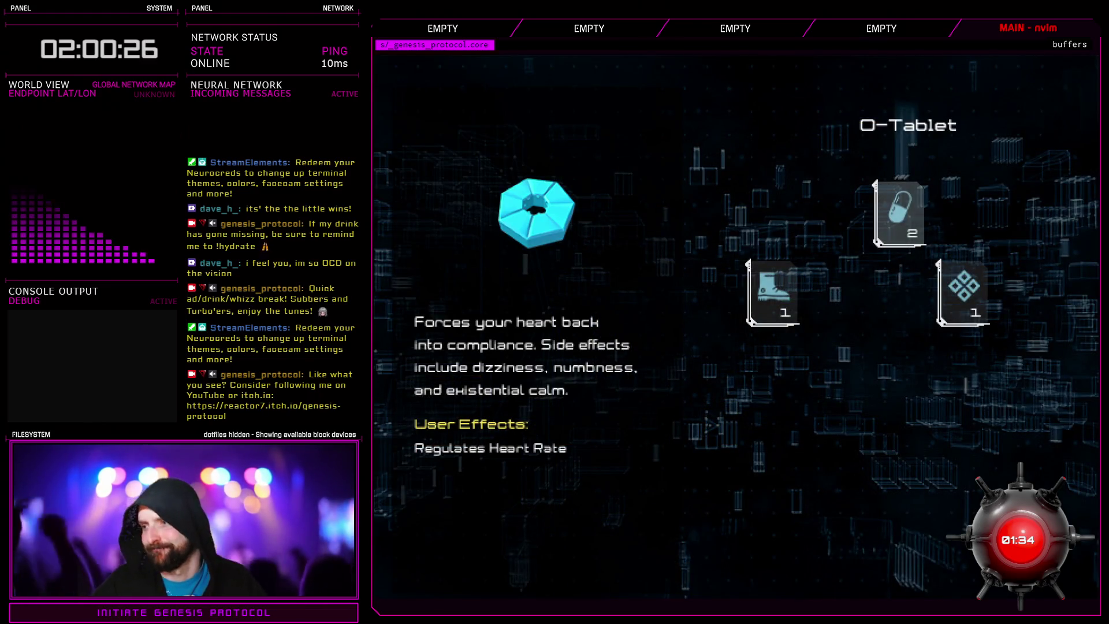
pyautogui.press('Escape')
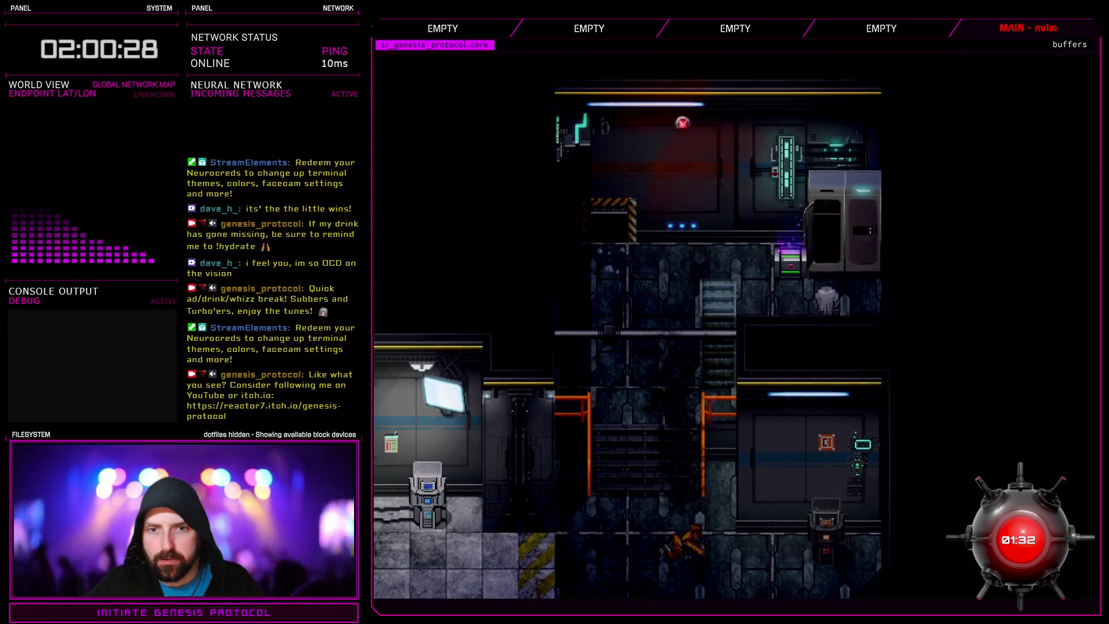
pyautogui.press('Return')
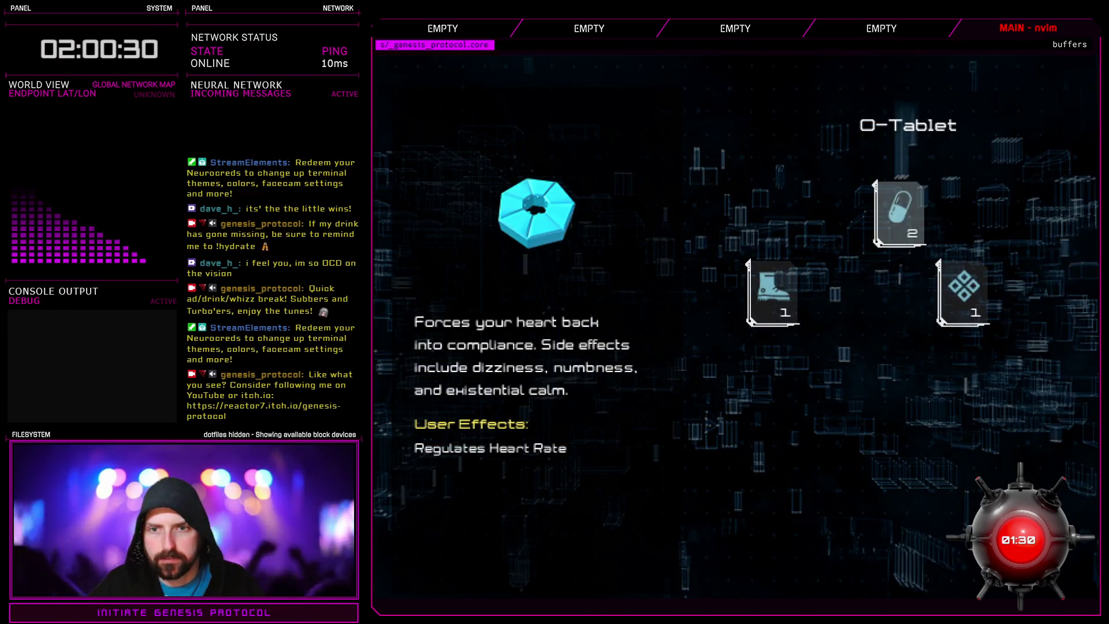
# Mark the O-Tablet in the locker and confirm taking it.
pyautogui.press('Left')
pyautogui.press('Return')
pyautogui.press('Return')
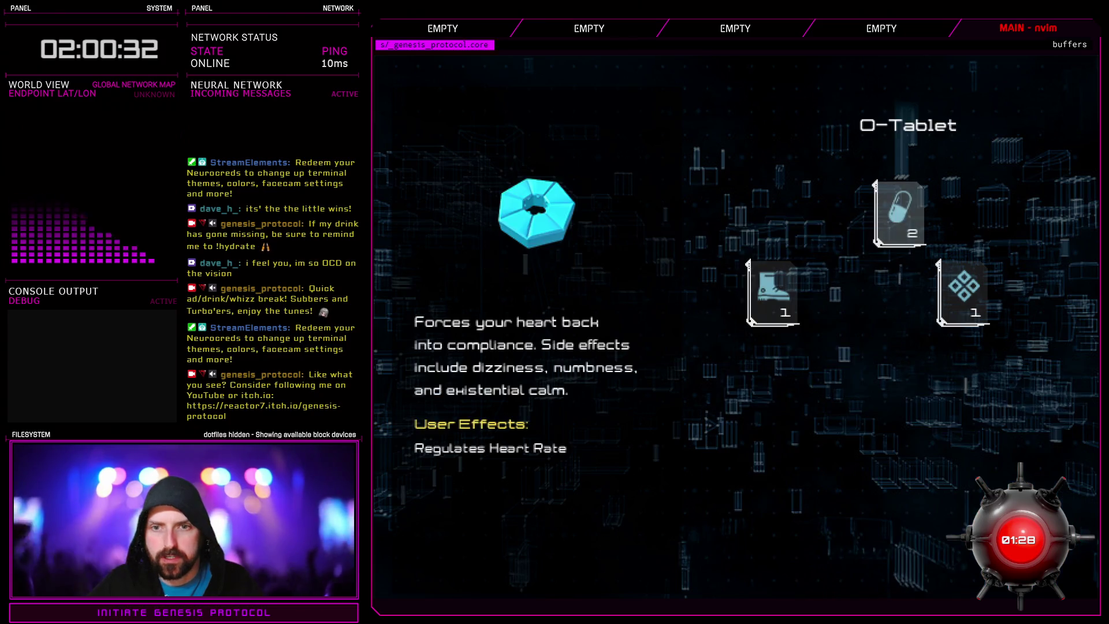
pyautogui.press('Escape')
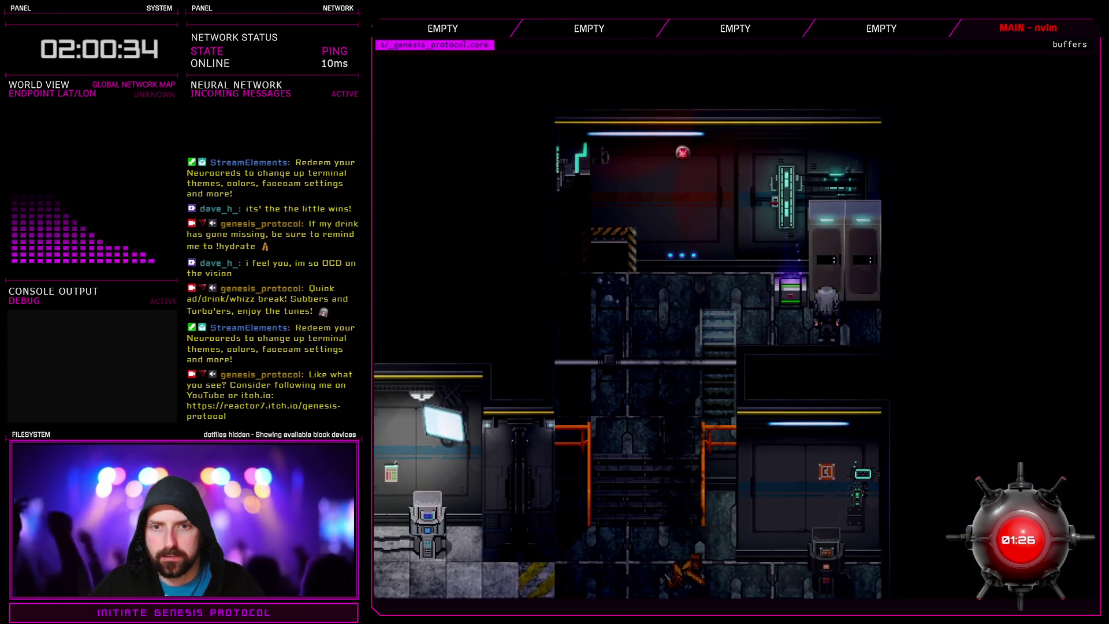
pyautogui.press('Return')
pyautogui.press('Right')
pyautogui.press('Left')
pyautogui.press('Return')
pyautogui.press('Left')
pyautogui.press('Escape')
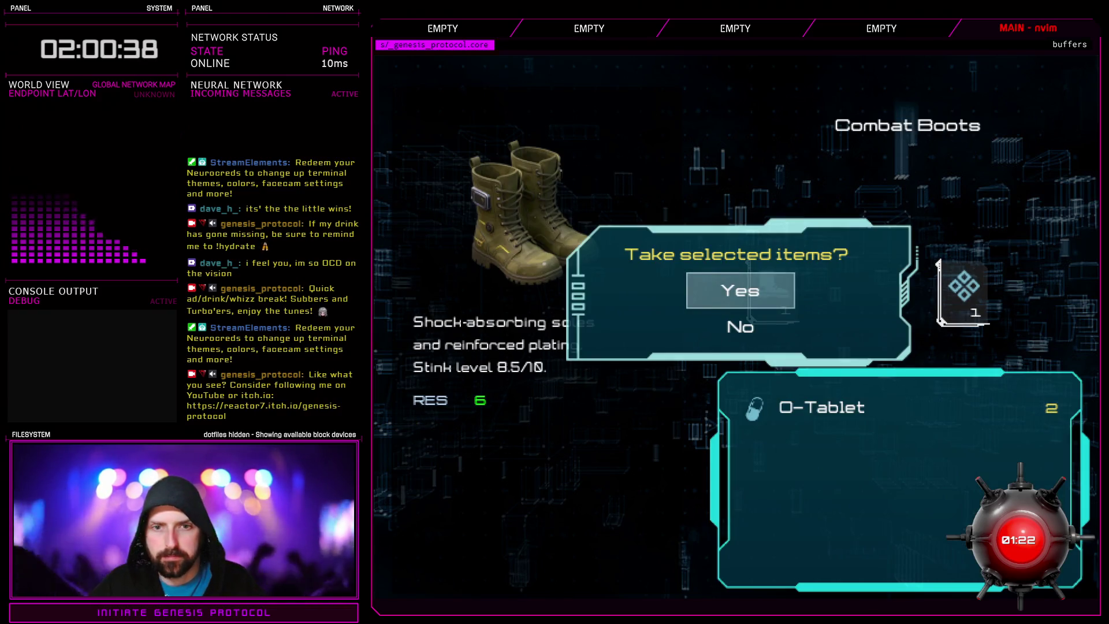
pyautogui.press('Return')
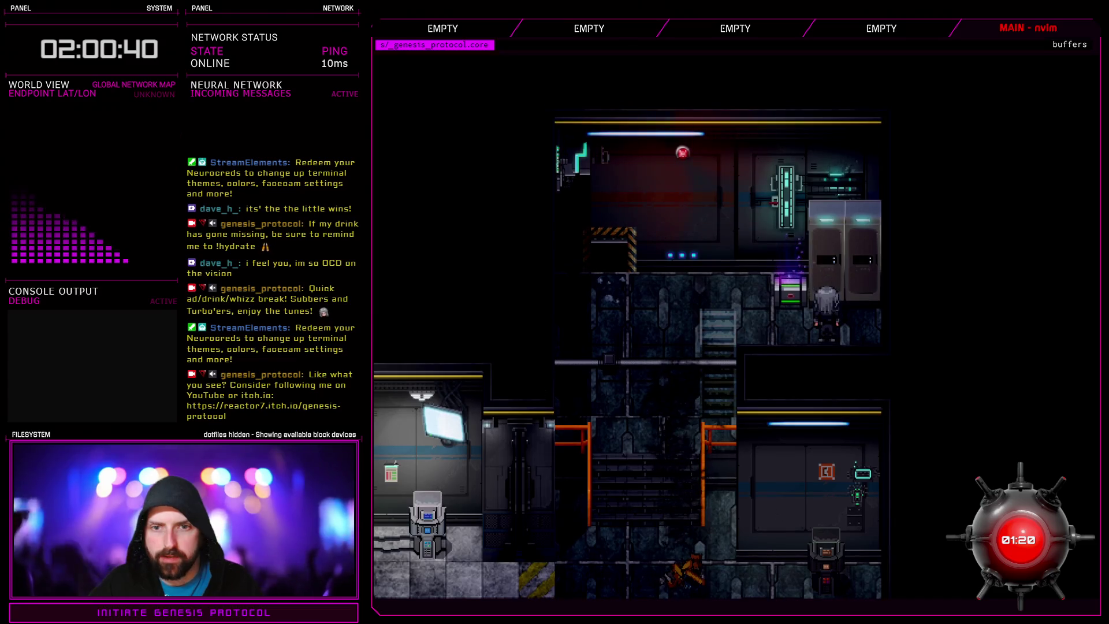
# Reopen the locker, take the Combat Boots, and return to the level.
pyautogui.press('Return')
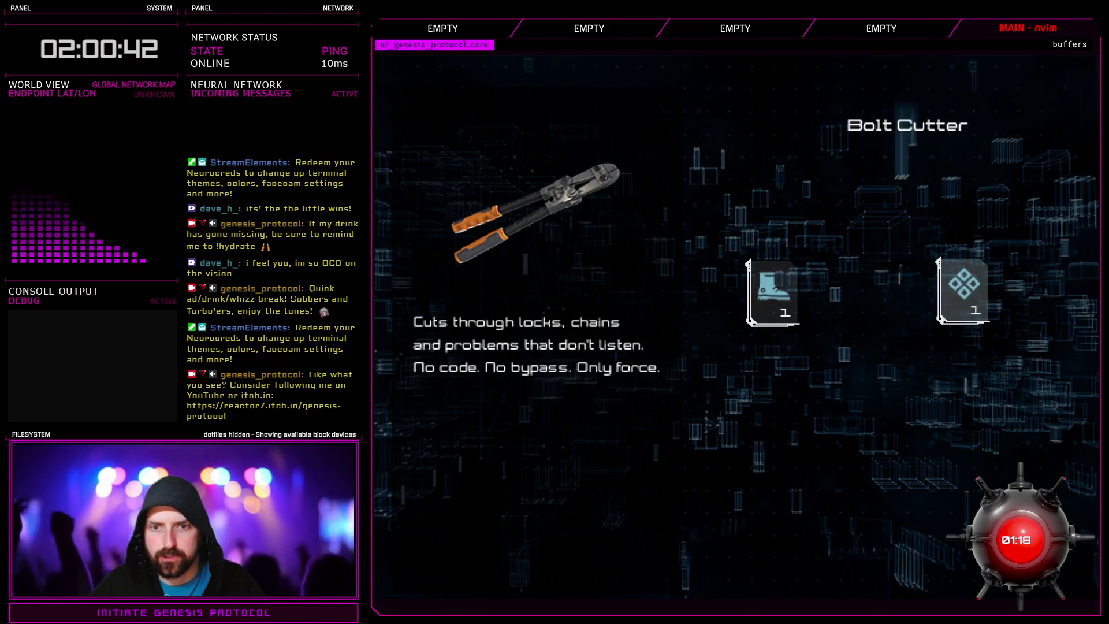
pyautogui.press('Return')
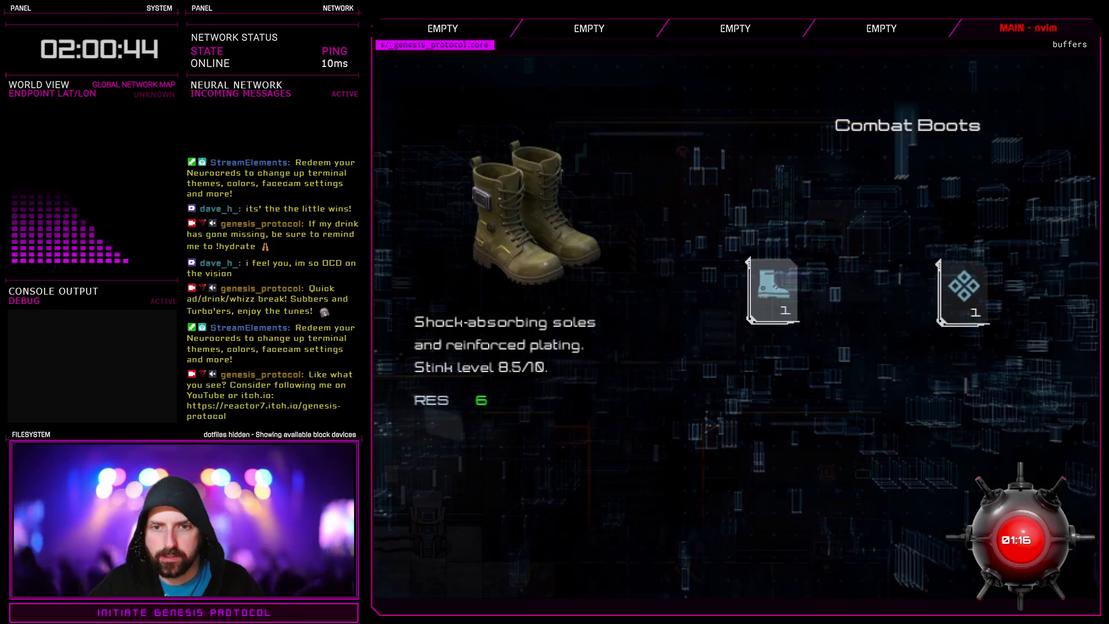
pyautogui.press('Return')
pyautogui.press('Return')
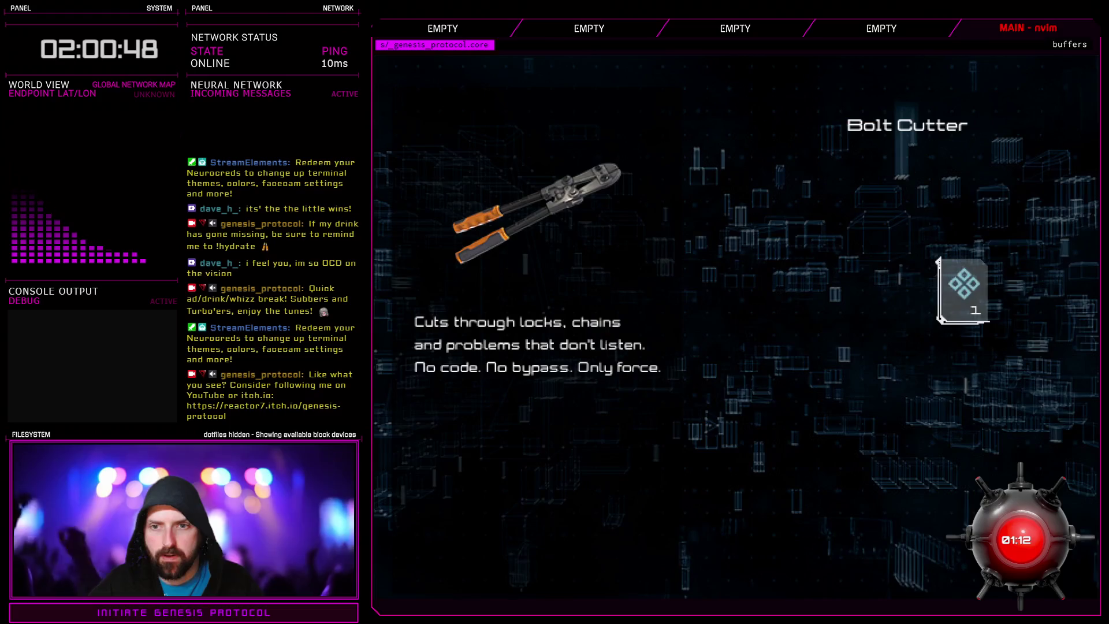
pyautogui.press('Return')
pyautogui.press('Return')
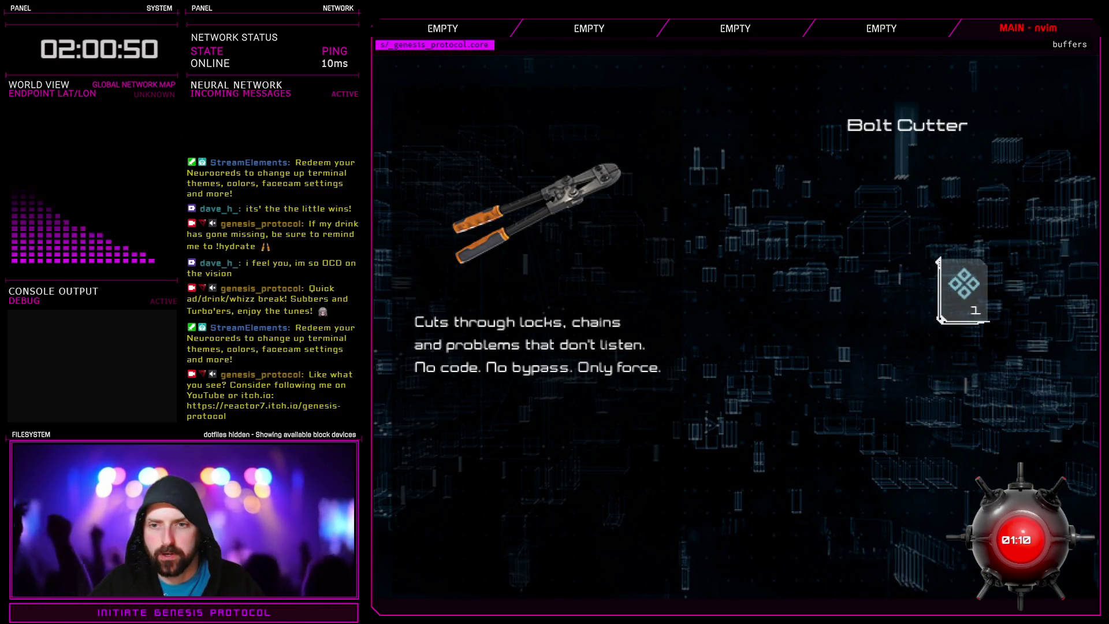
pyautogui.press('Up')
pyautogui.press('Return')
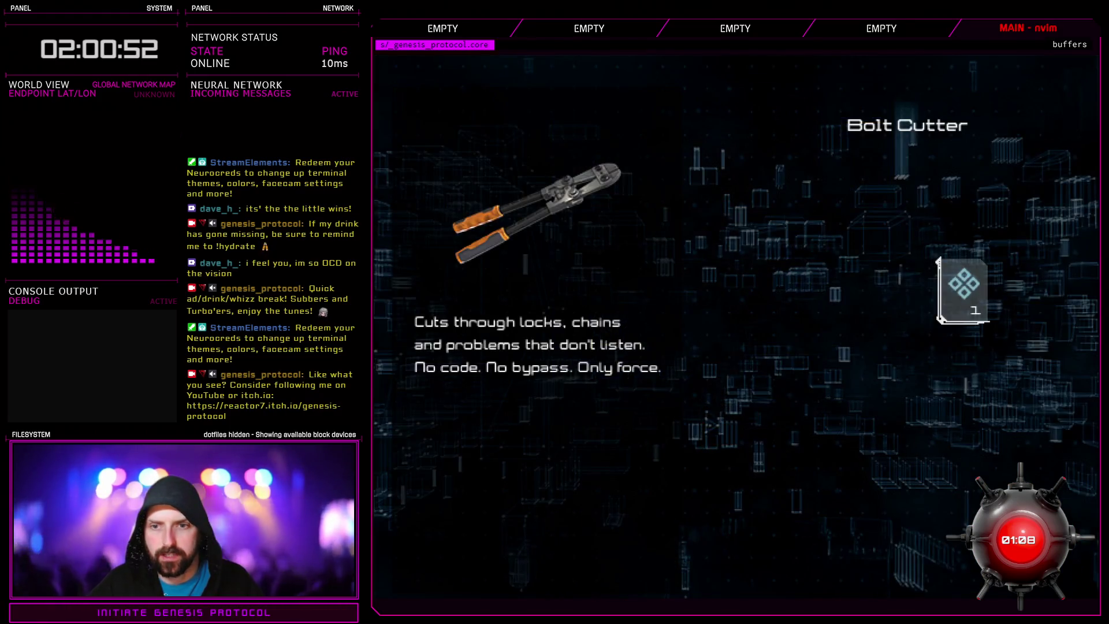
pyautogui.press('Return')
pyautogui.press('Return')
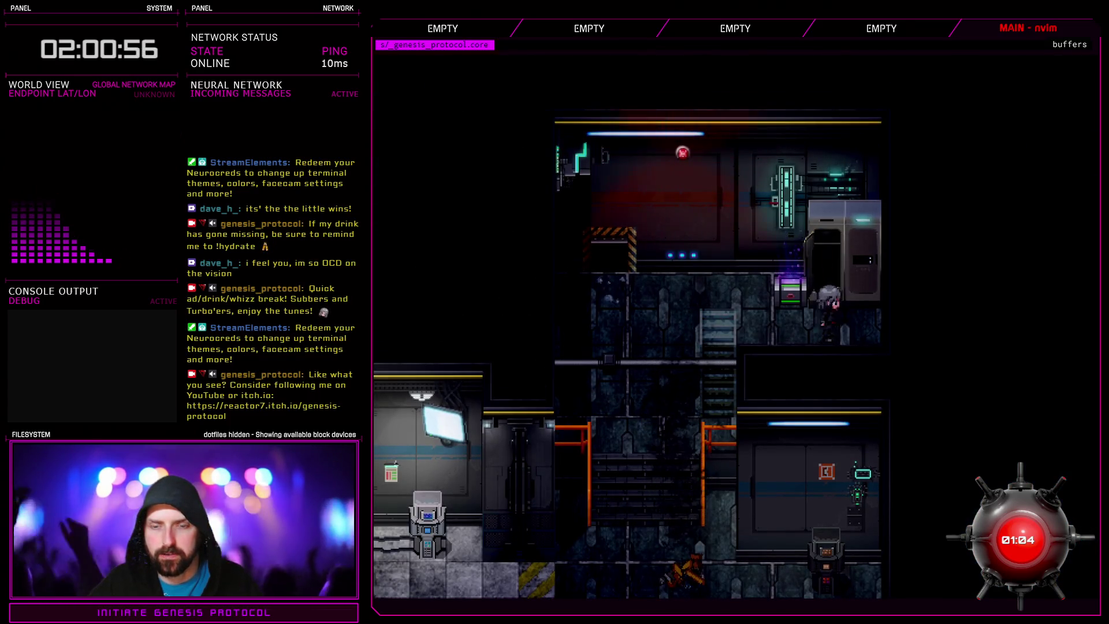
# Open the Kinzoku Ring locker, cancel once, then take the Kinzoku Ring and HandyVac.
pyautogui.press('Return')
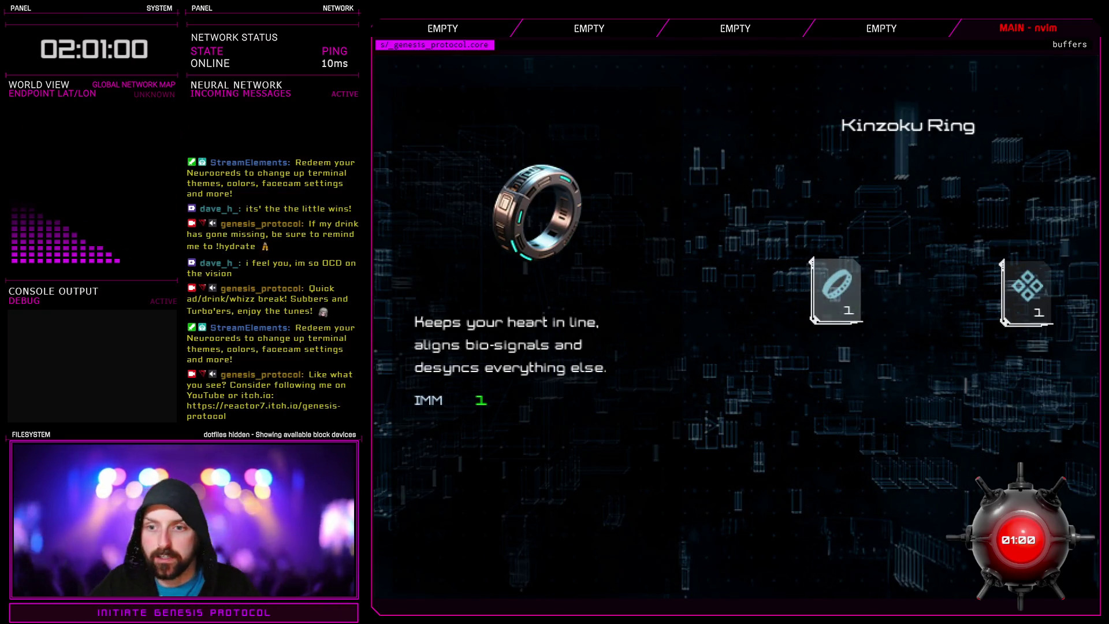
pyautogui.press('Return')
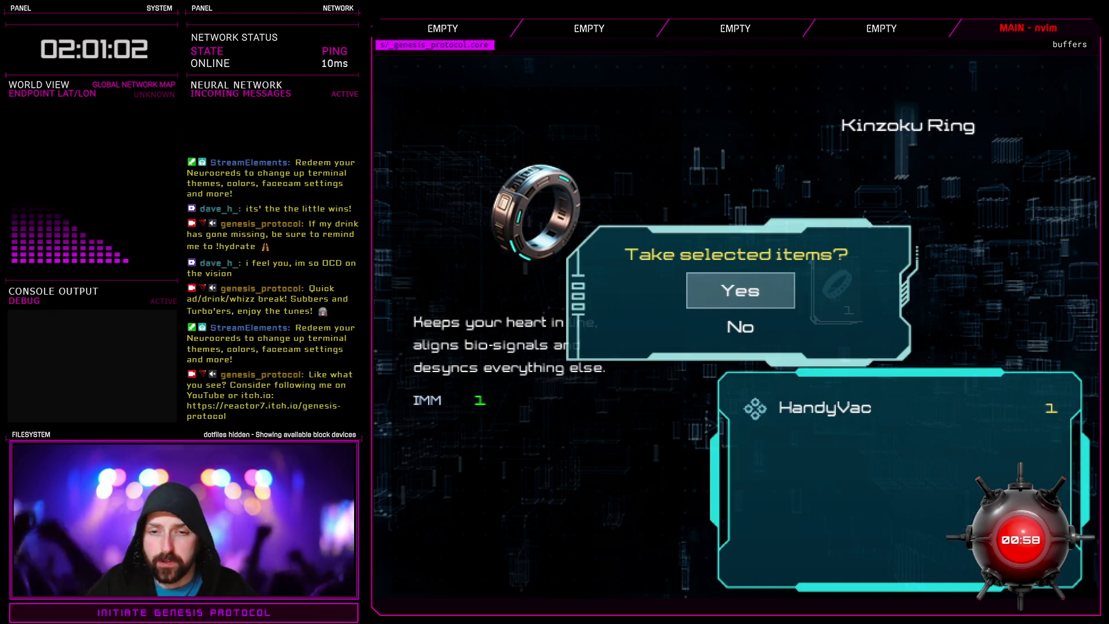
pyautogui.press('Return')
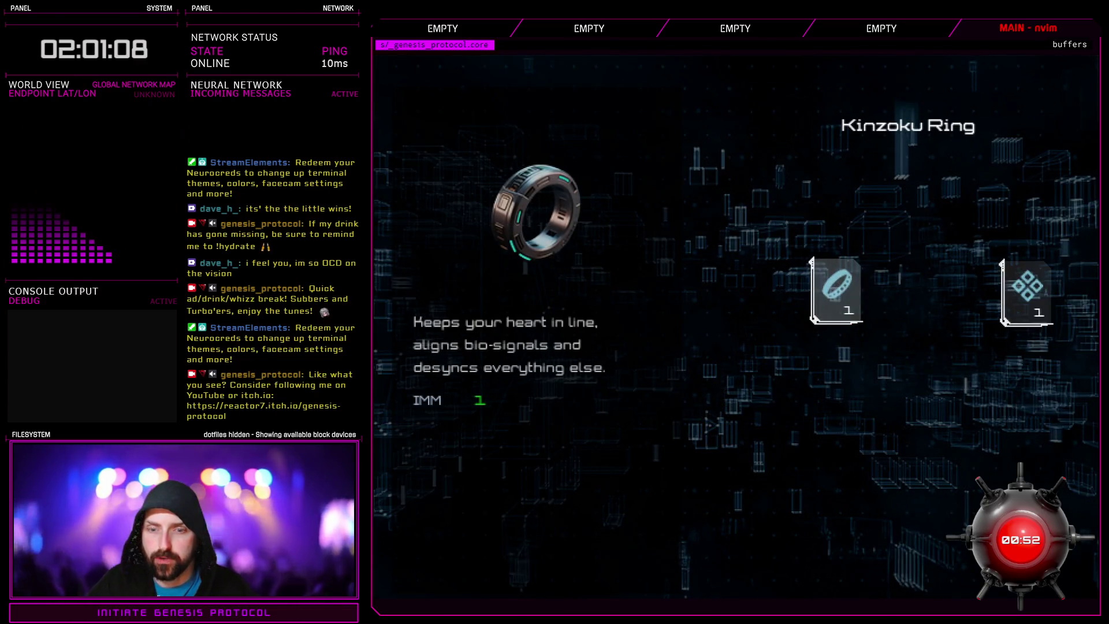
pyautogui.press('Return')
pyautogui.press('Return')
pyautogui.press('Down')
pyautogui.press('Return')
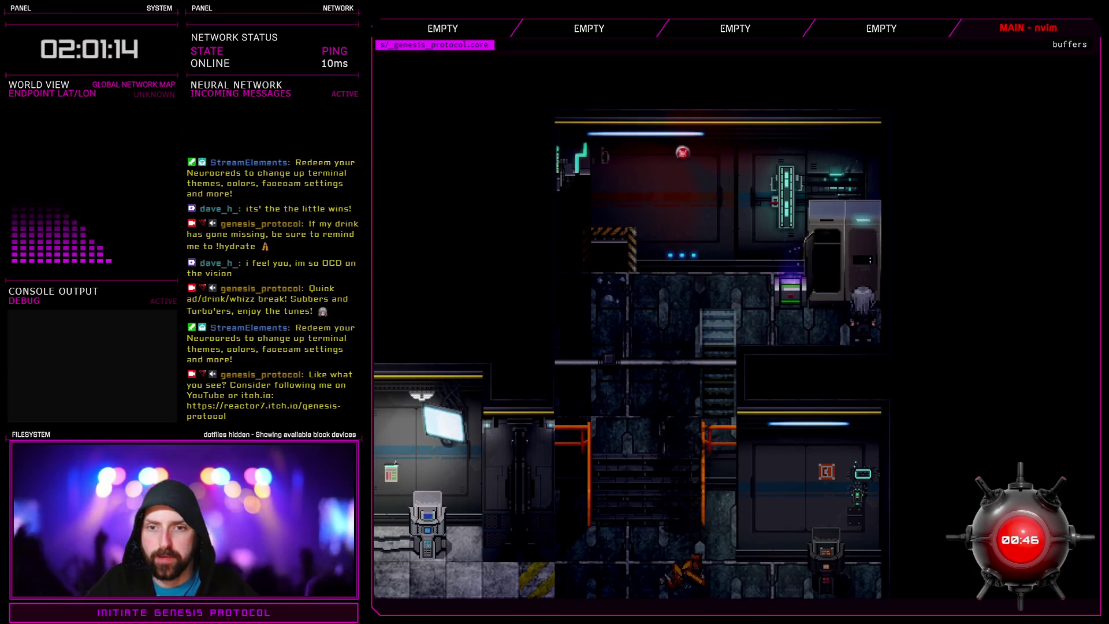
pyautogui.press('Tab')
pyautogui.press('Right')
pyautogui.press('Return')
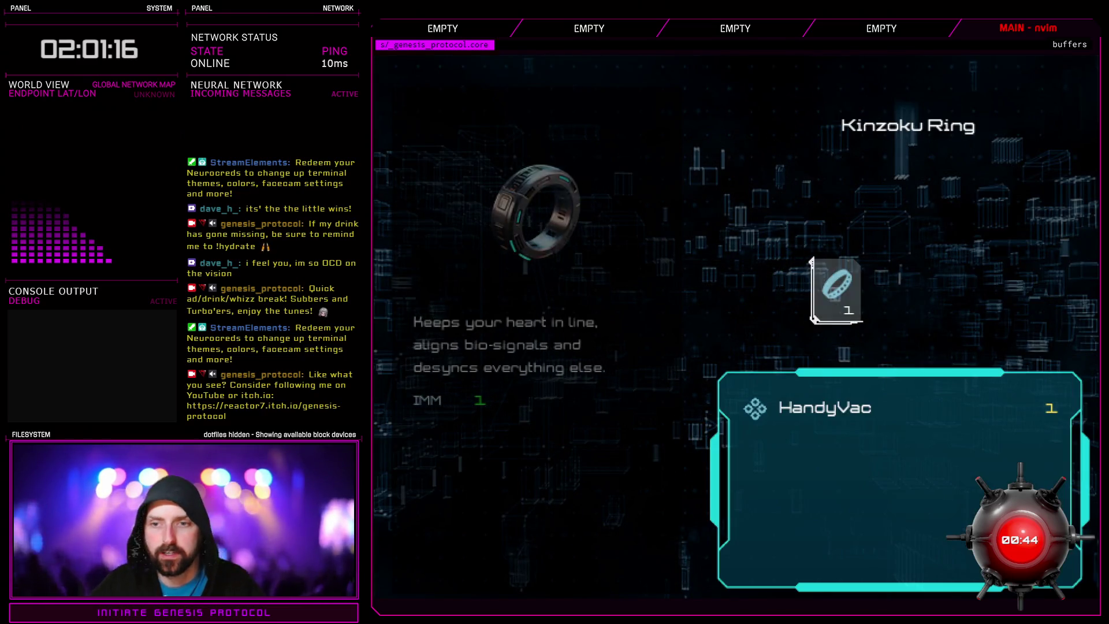
pyautogui.press('Return')
pyautogui.press('Return')
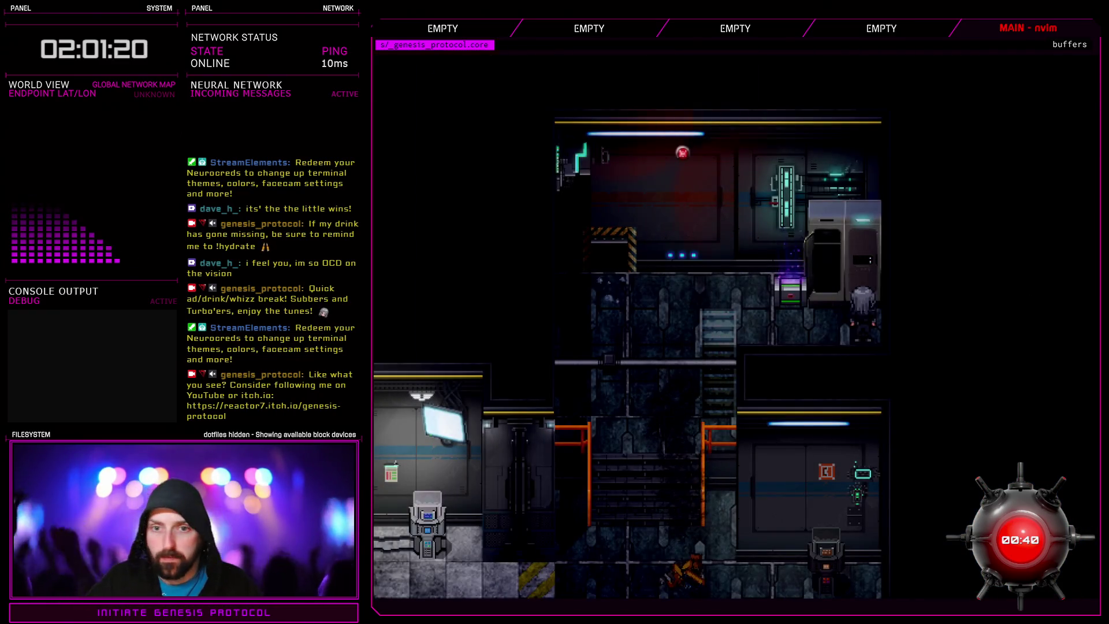
# In the F9 debug menu's Teleport list, choose Eclipse Ward 4C (map 209) as destination.
pyautogui.press('F9')
pyautogui.press('Down')
pyautogui.press('Down')
pyautogui.press('Down')
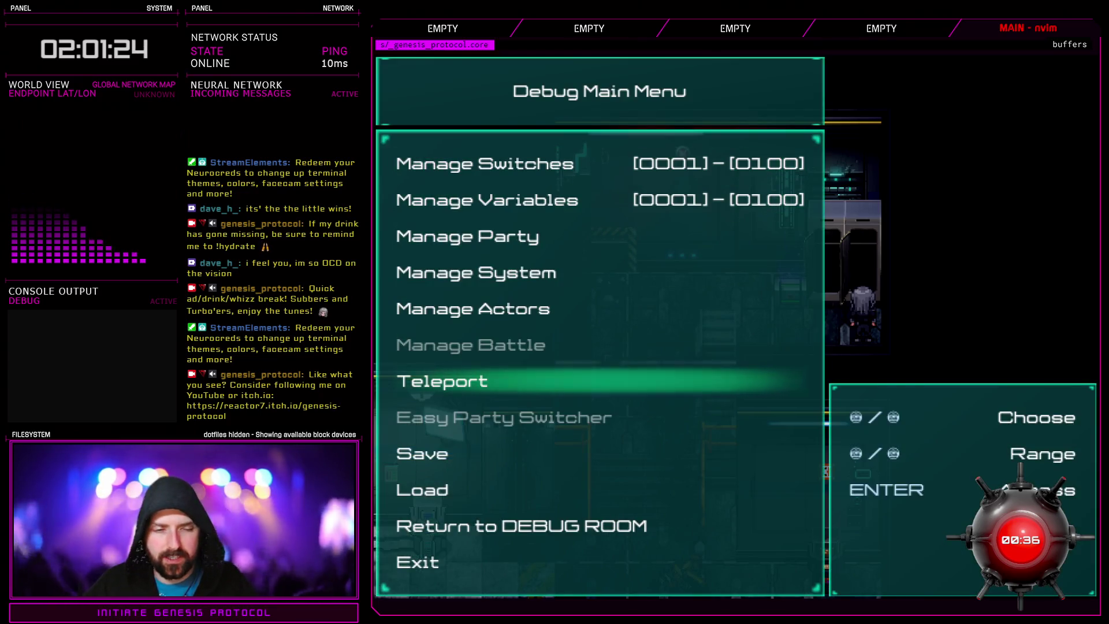
pyautogui.press('Up')
pyautogui.press('Down')
pyautogui.press('Return')
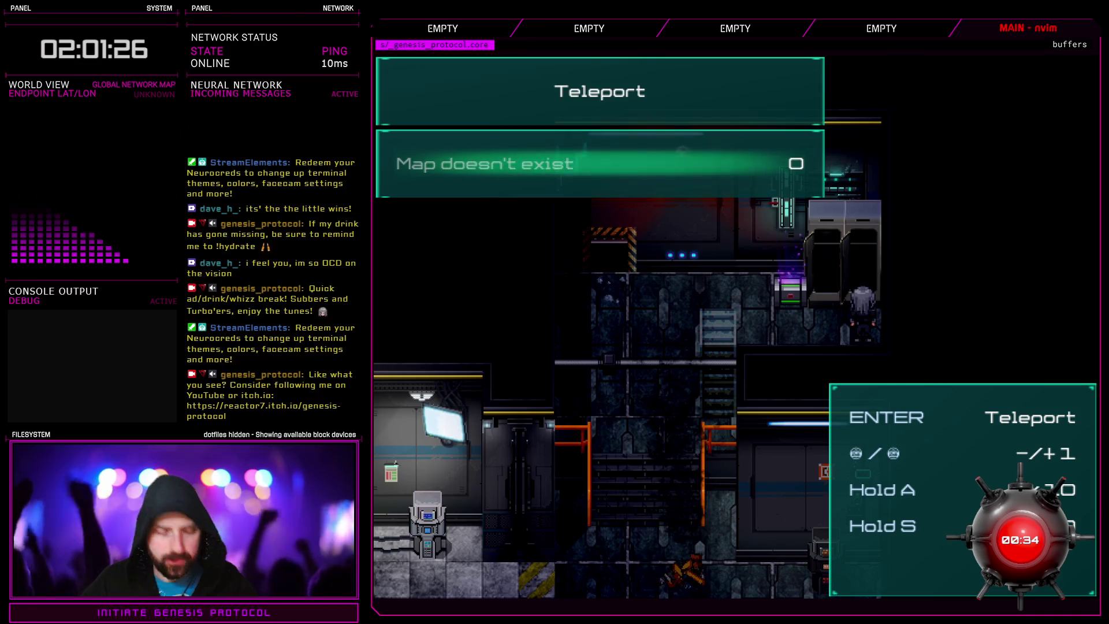
pyautogui.press('Right')
pyautogui.press('Right')
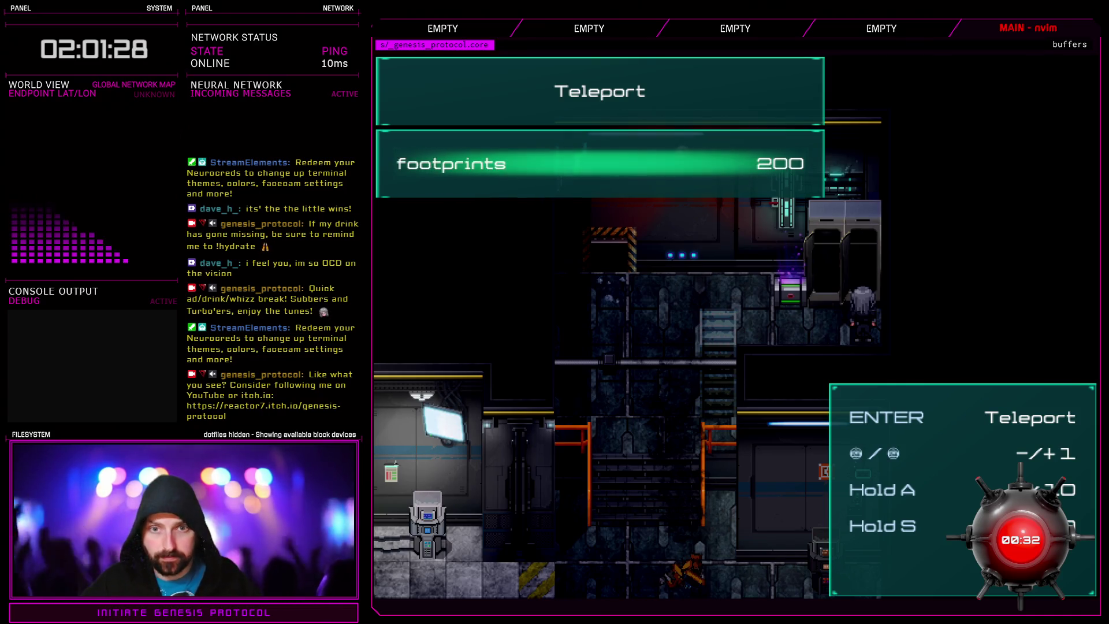
pyautogui.hotkey('a', 'Right')
pyautogui.press('Left')
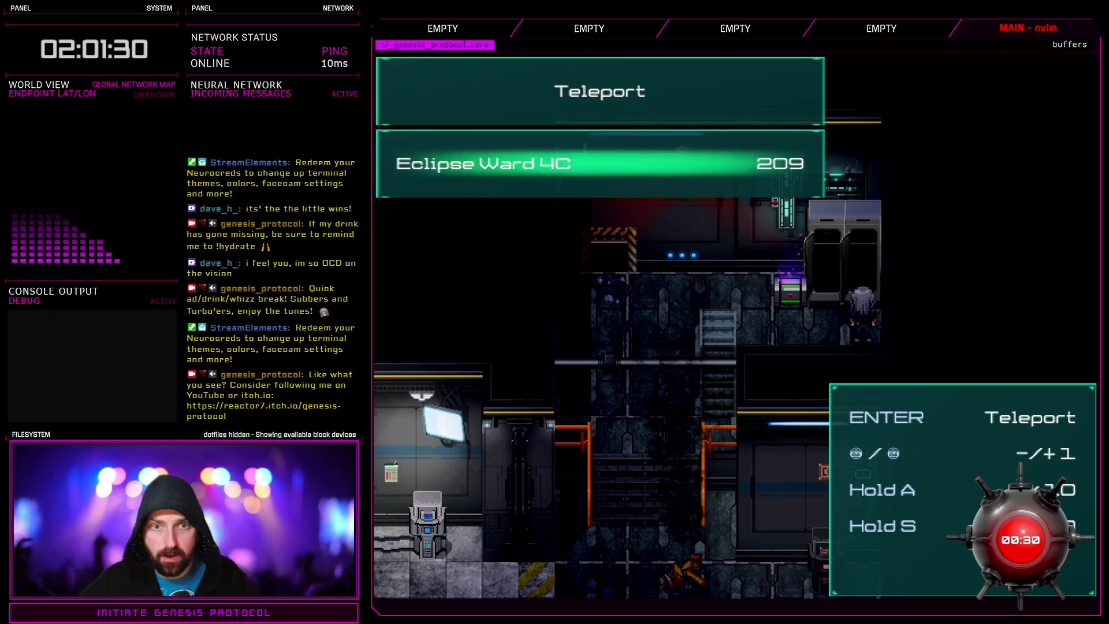
# Confirm the teleport to Eclipse Ward 4C, arriving outside Wet Willy's after the Episode 8 title card.
pyautogui.press('Return')
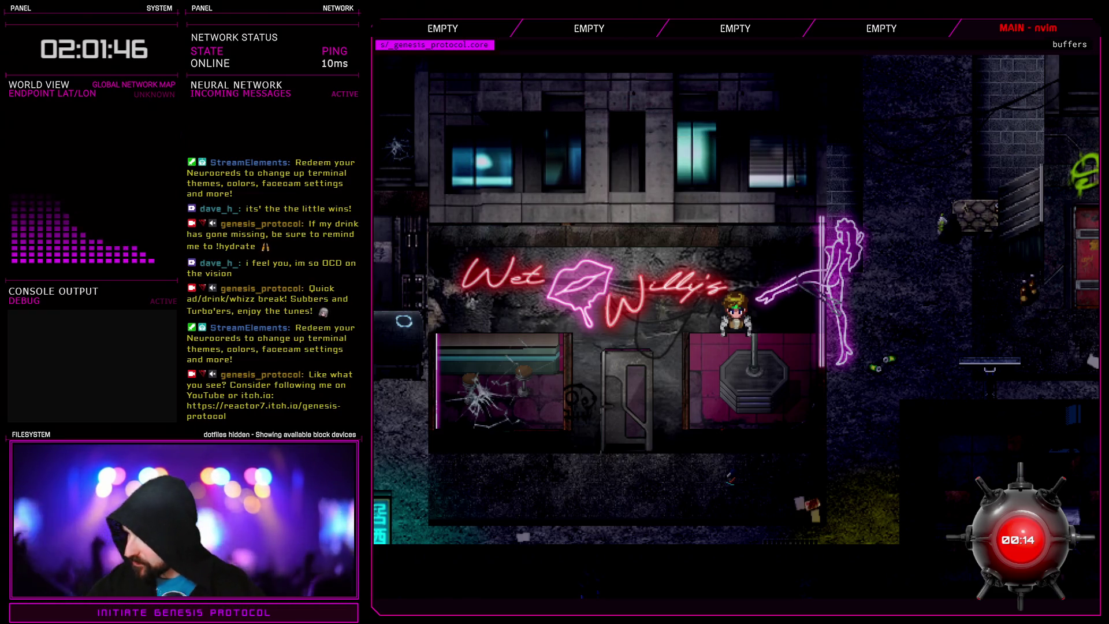
# Walk the character down from the club sign onto the street, then right toward Wet Willy's.
pyautogui.press('Down')
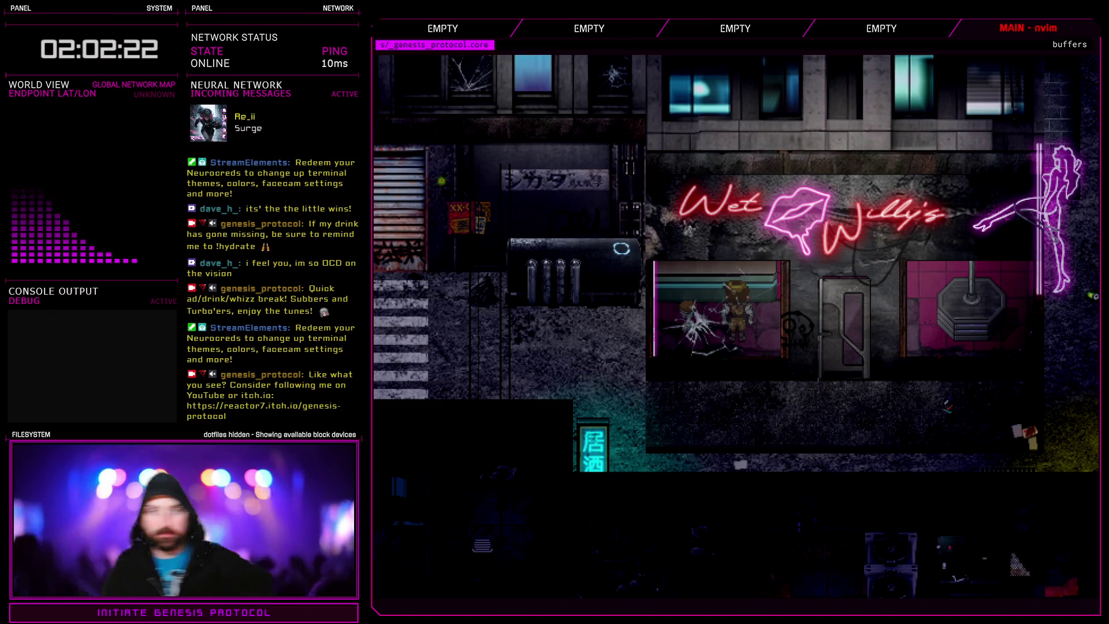
pyautogui.press('Right')
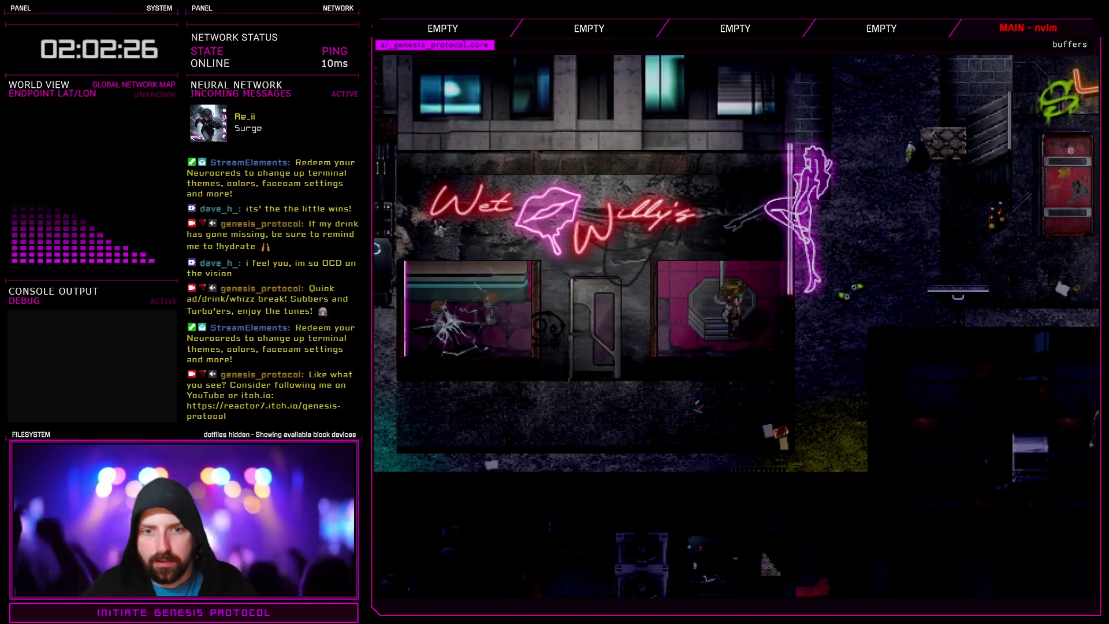
# Walk west past Wet Willy's, the ERROR sign and the Pawn Shop into the dark back area.
pyautogui.press('Left')
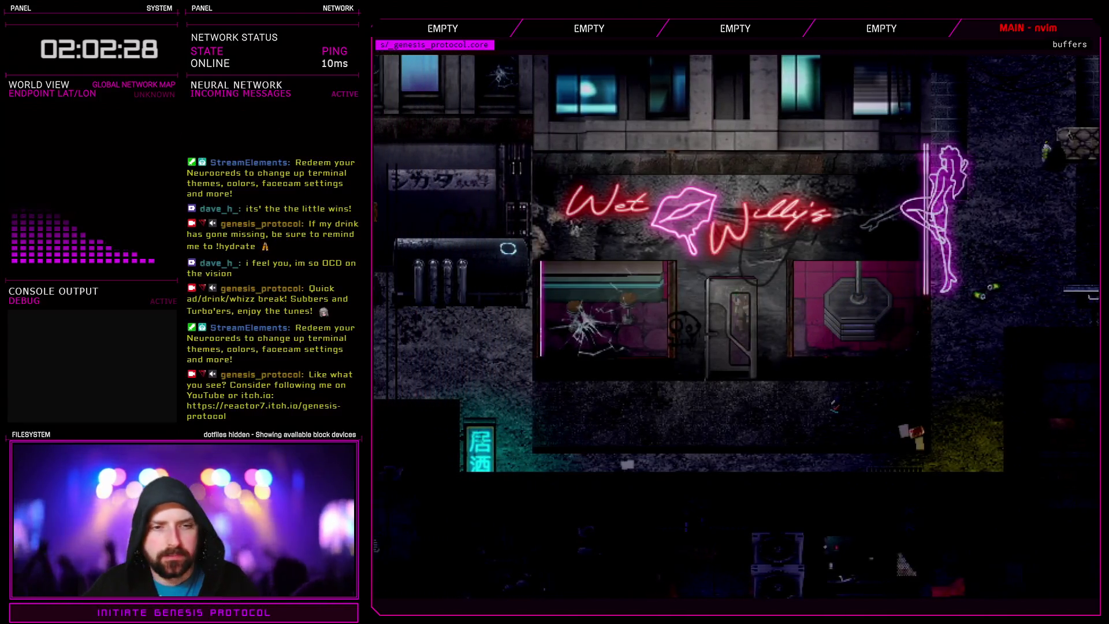
pyautogui.press('Left')
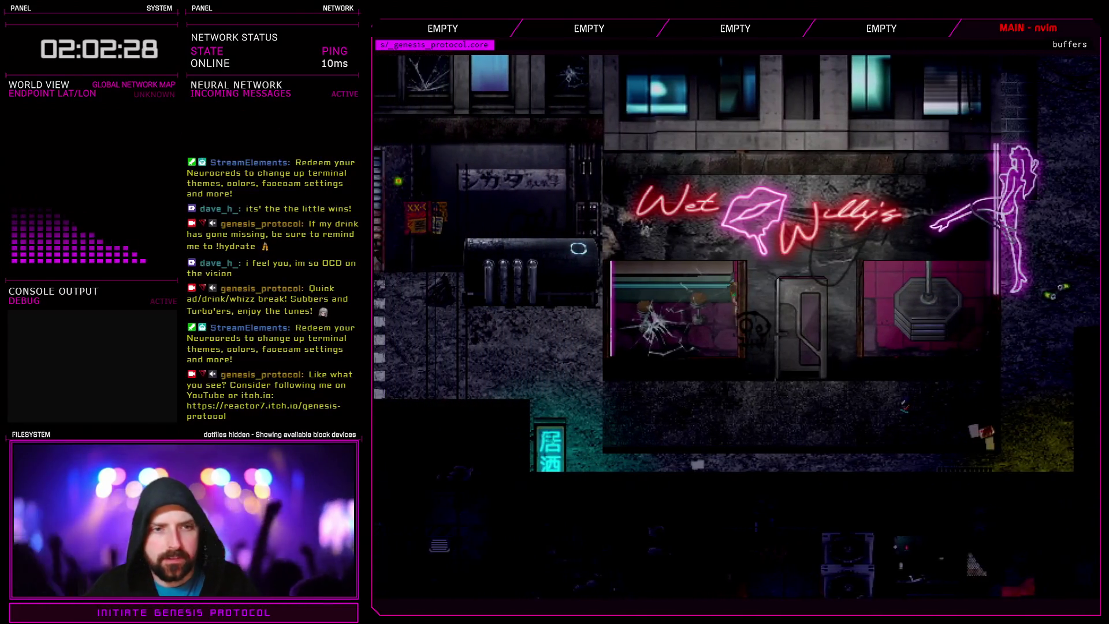
pyautogui.press('Left')
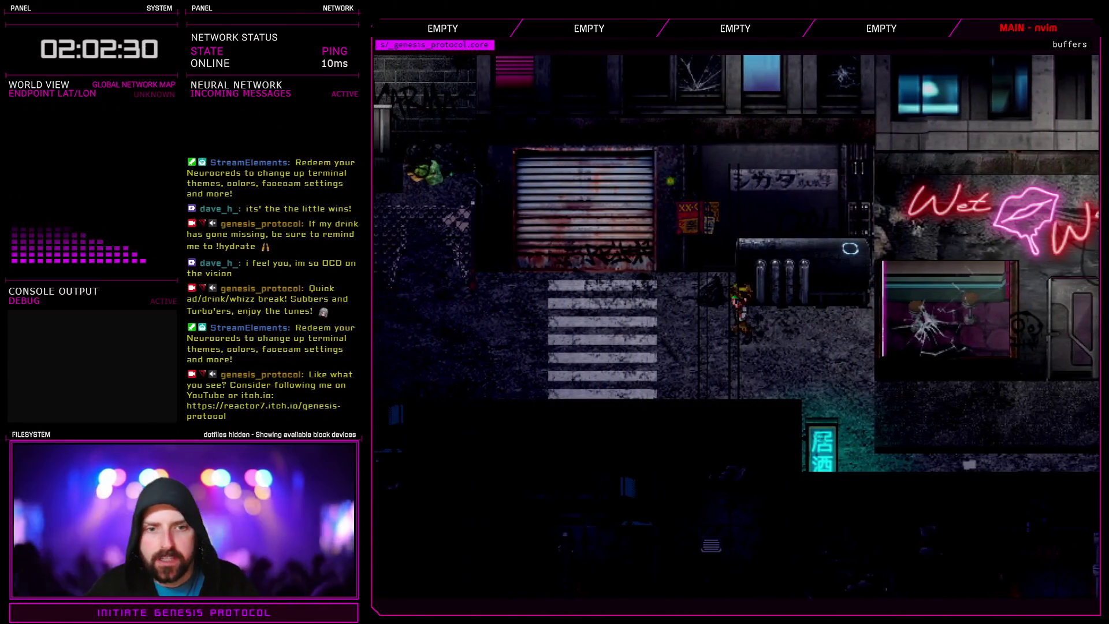
pyautogui.press('Left')
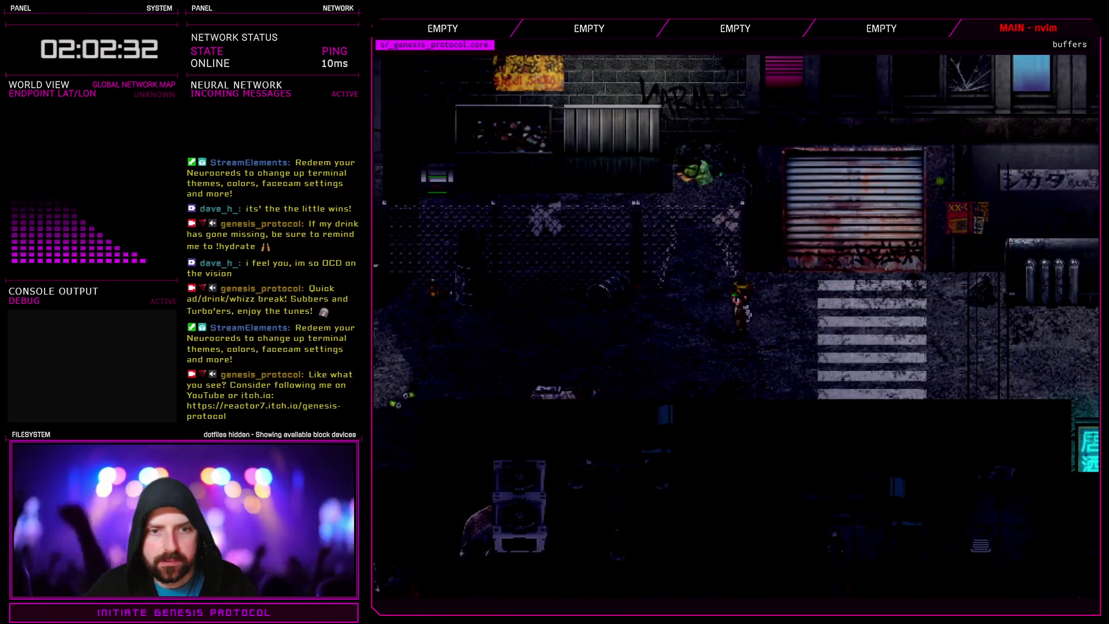
pyautogui.press('Left')
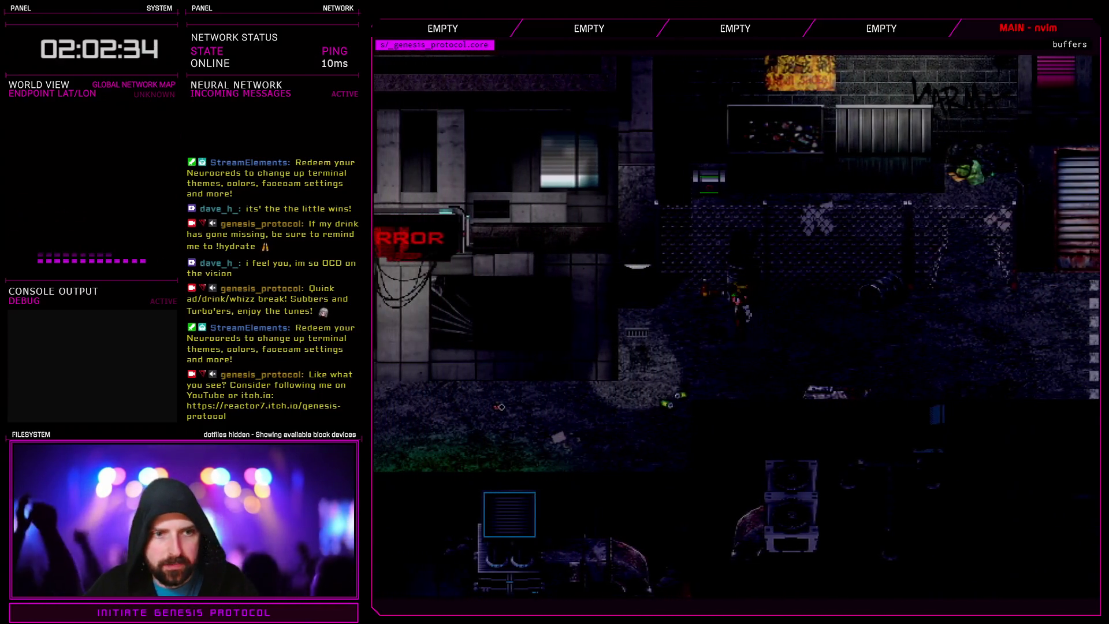
pyautogui.press('Left')
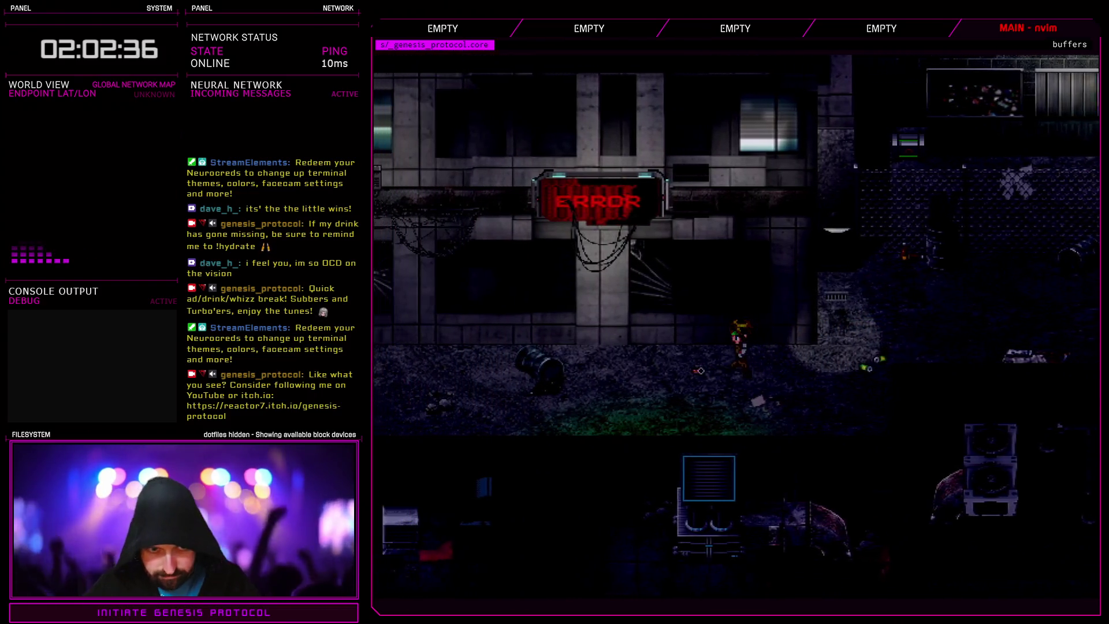
pyautogui.press('Left')
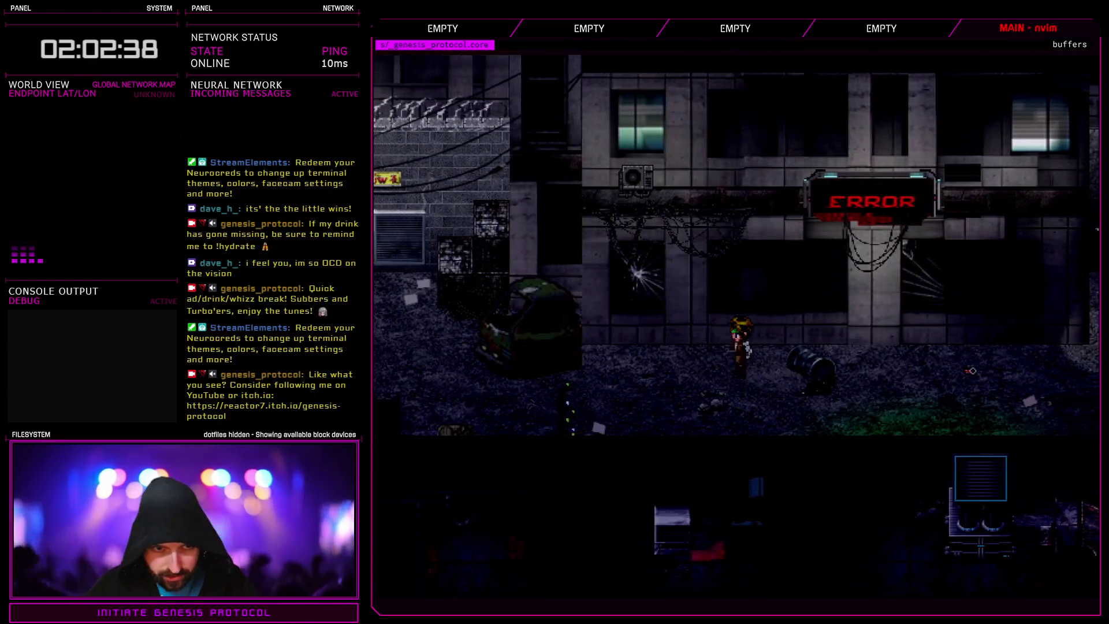
pyautogui.press('Left')
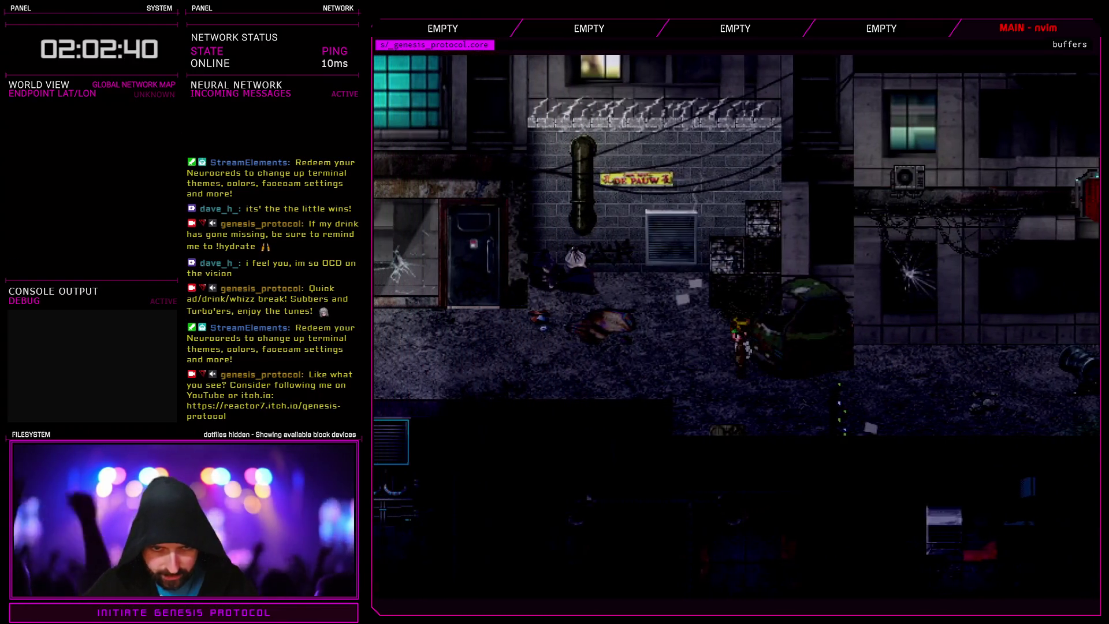
pyautogui.press('Left')
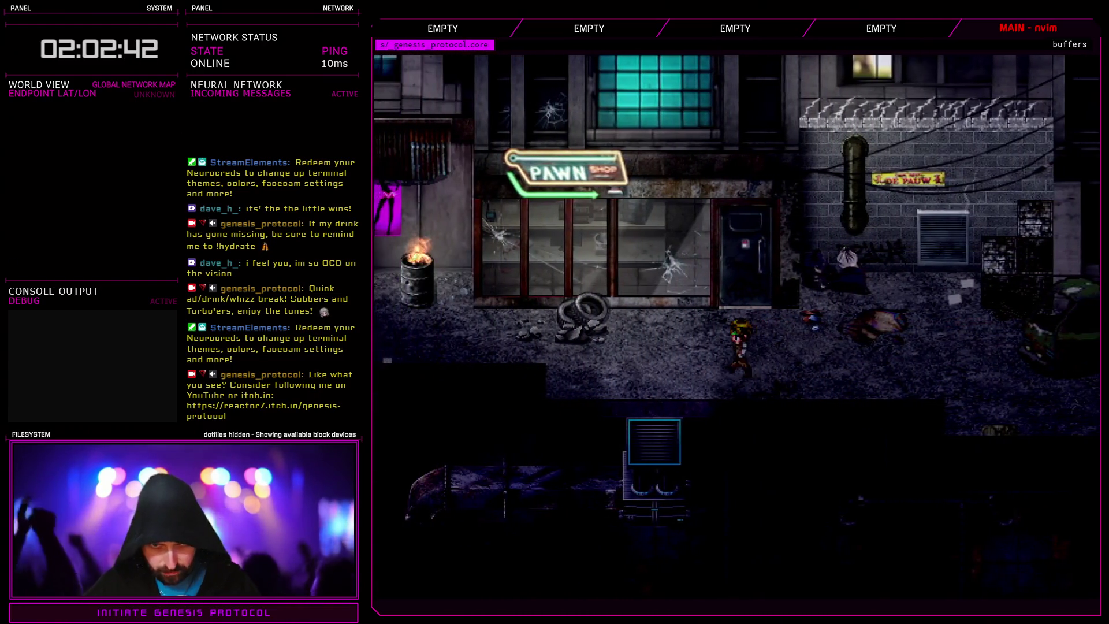
pyautogui.press('Left')
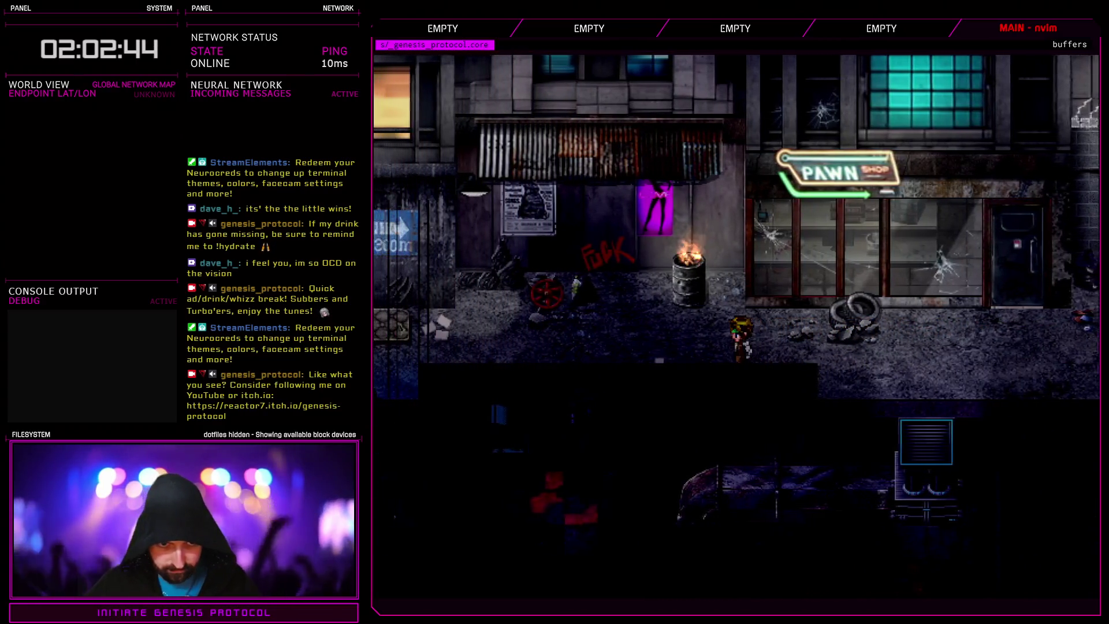
pyautogui.press('Left')
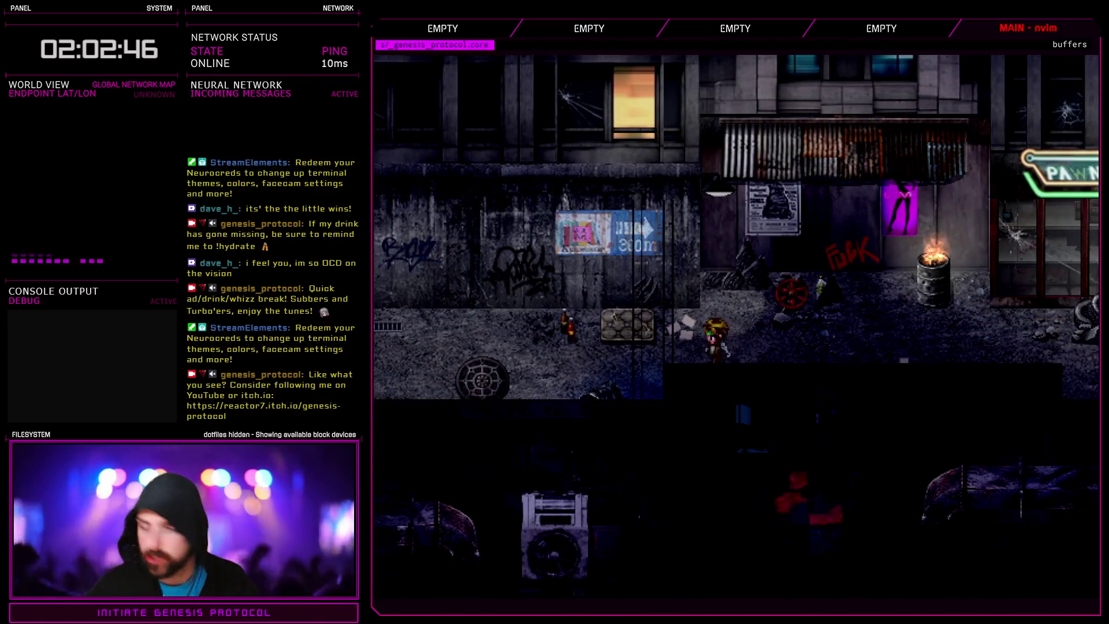
pyautogui.press('Left')
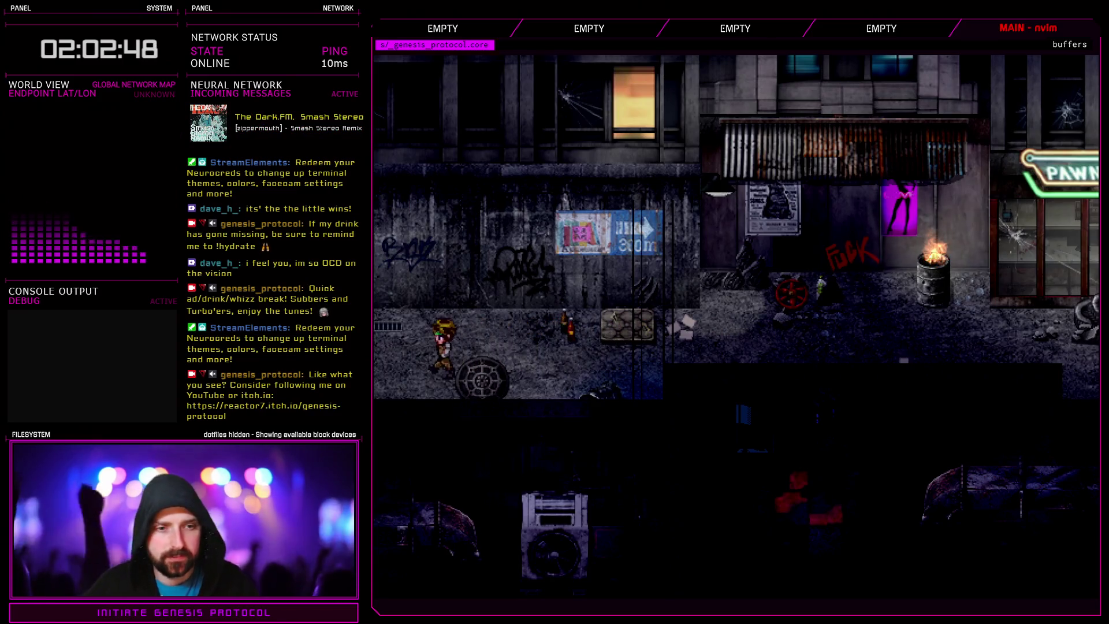
pyautogui.press('Left')
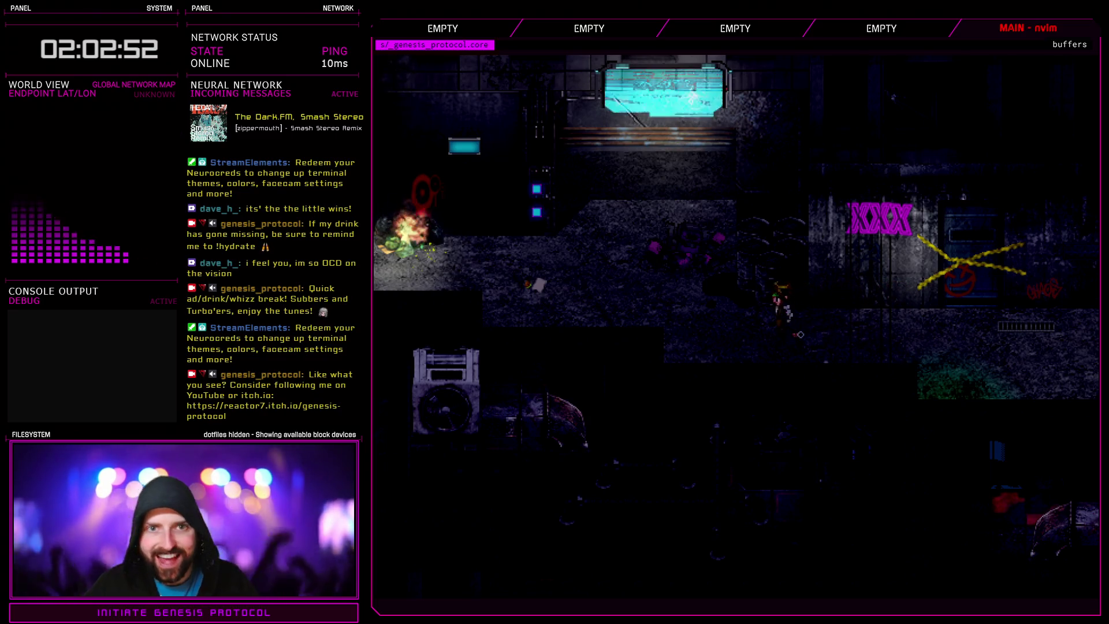
# Explore back and forth around the burning wreck, then head left toward the rusty shutter door.
pyautogui.press('Up')
pyautogui.press('Left')
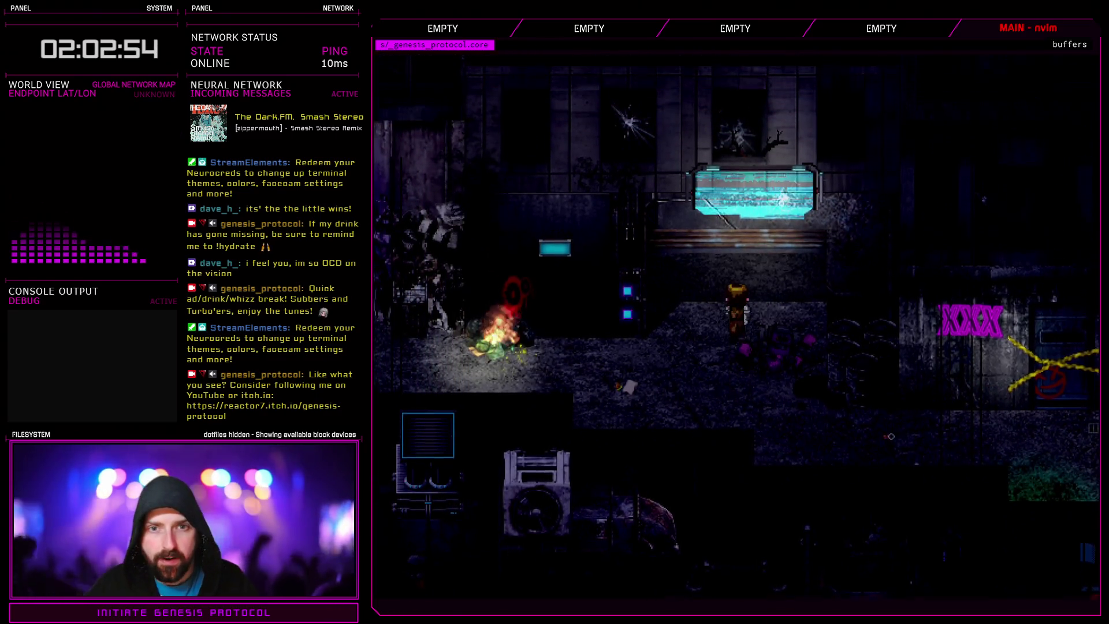
pyautogui.press('Left')
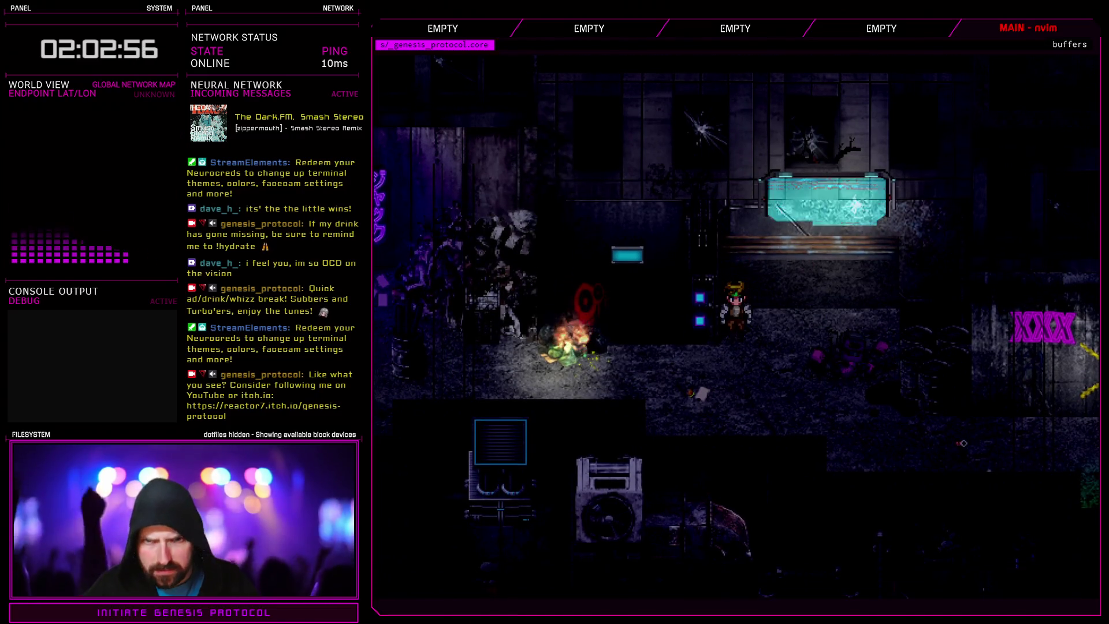
pyautogui.press('Right')
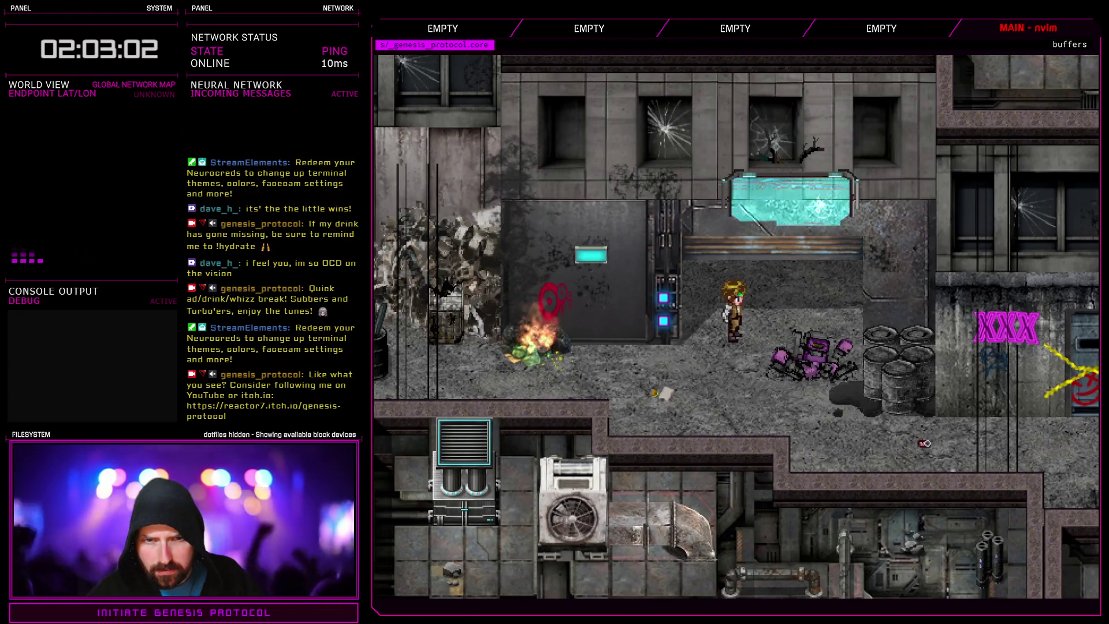
pyautogui.press('Left')
pyautogui.press('Down')
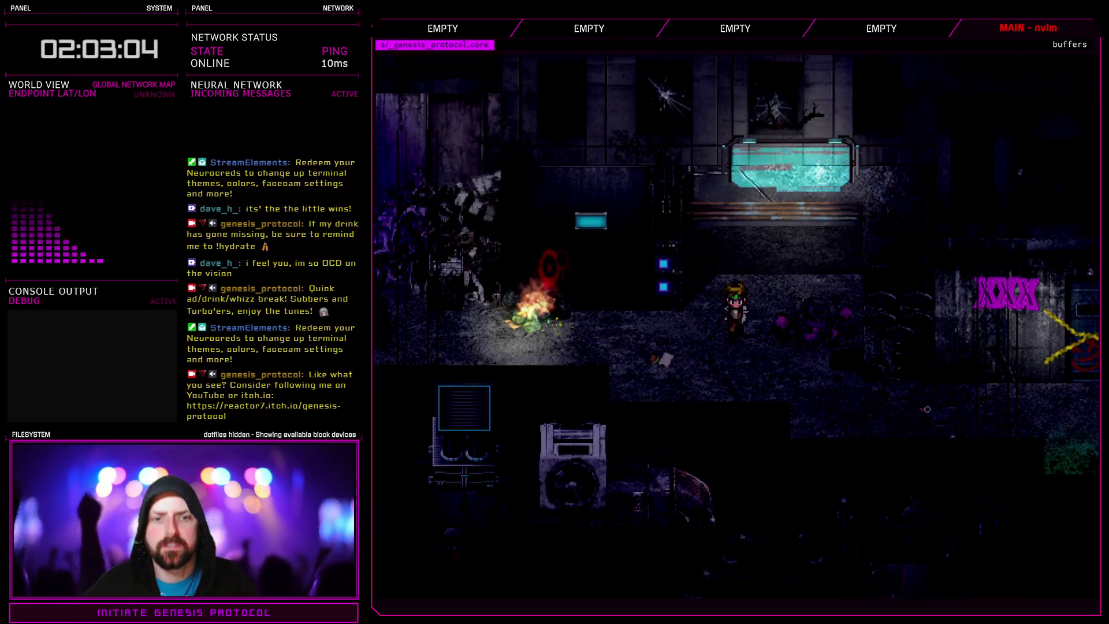
pyautogui.press('Left')
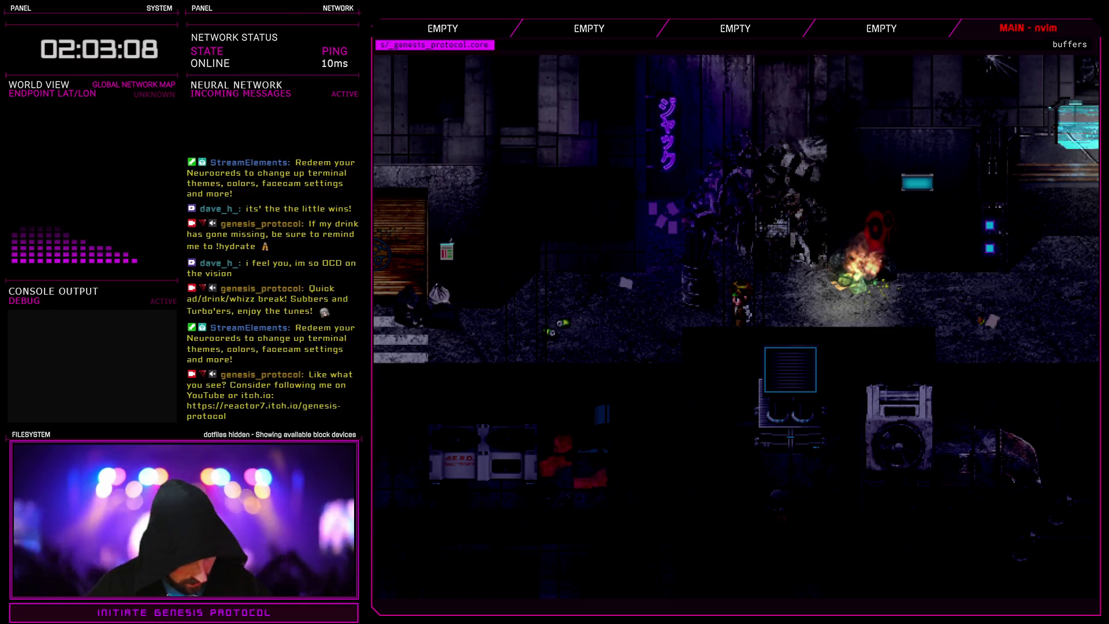
pyautogui.press('Left')
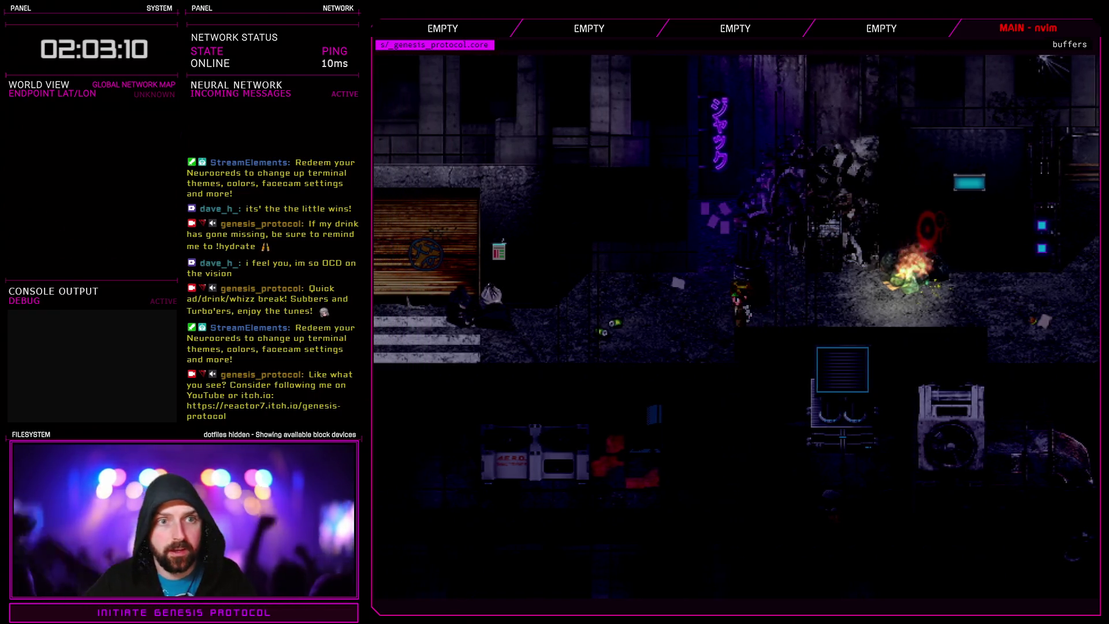
pyautogui.press('Right')
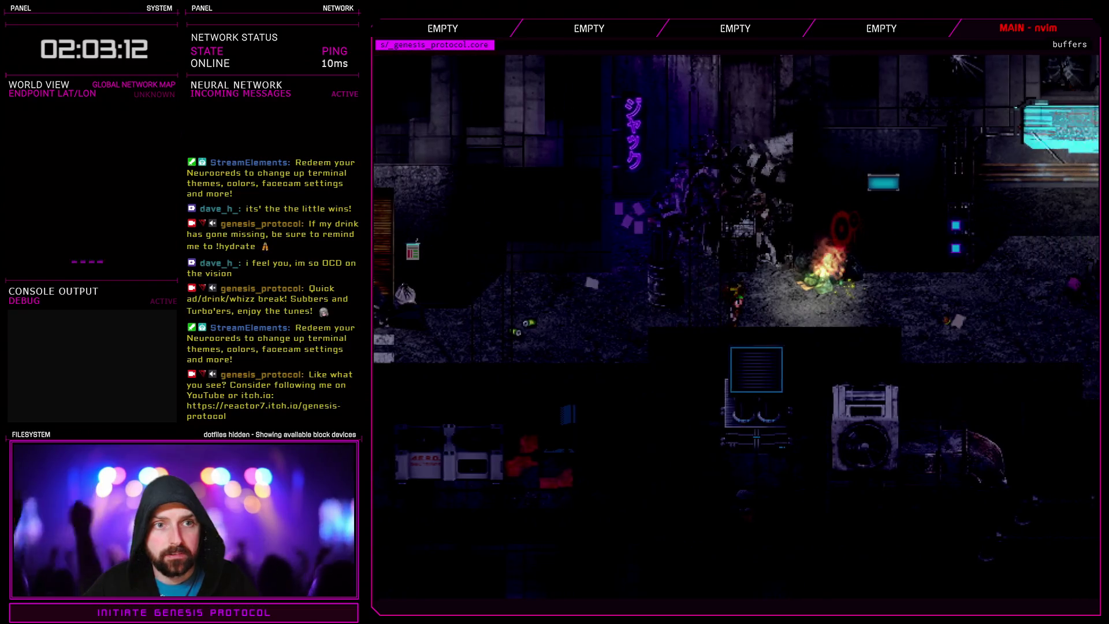
pyautogui.press('Right')
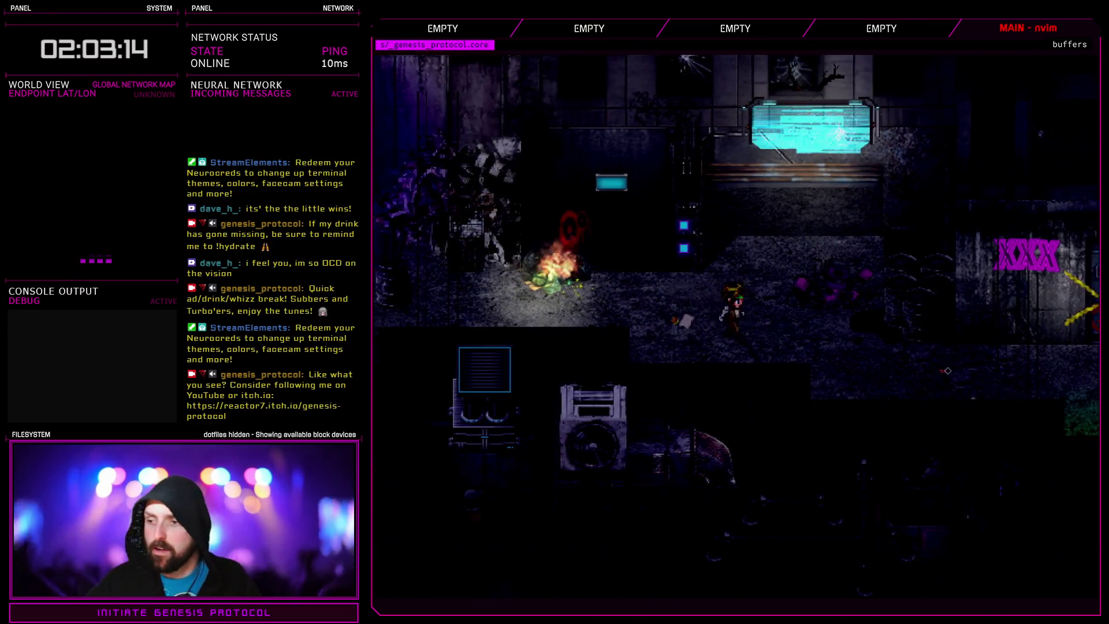
pyautogui.press('Right')
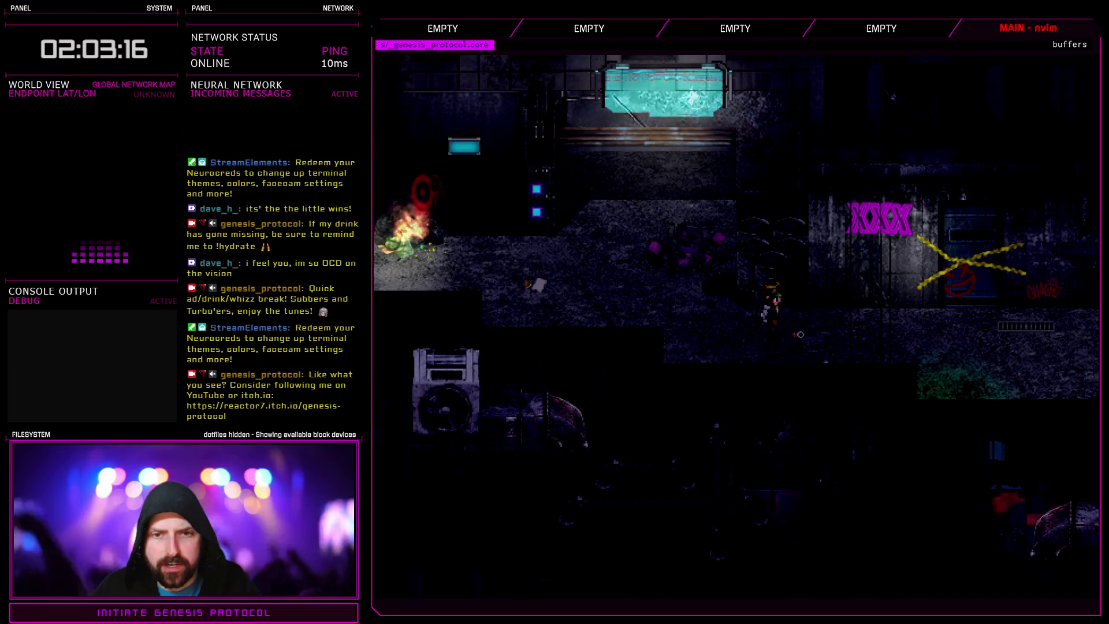
pyautogui.press('Left')
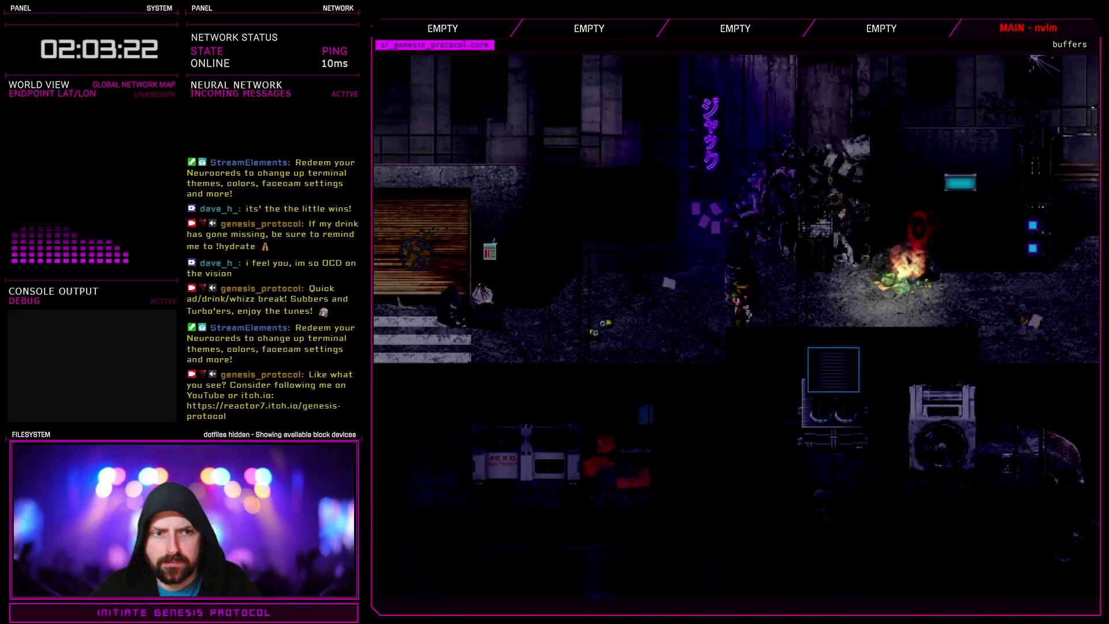
pyautogui.press('Left')
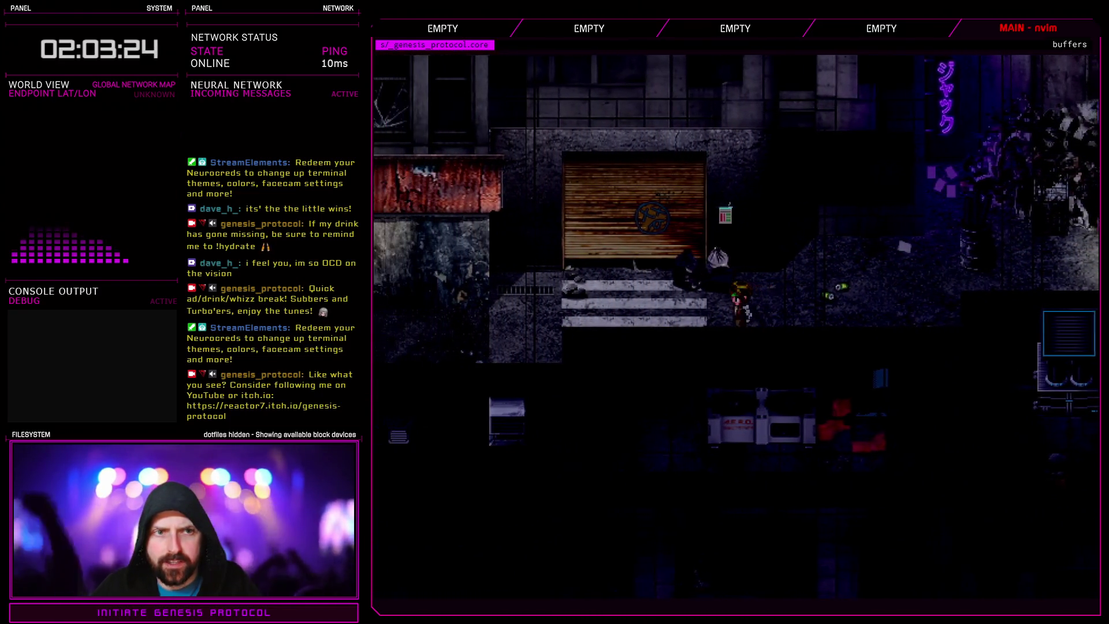
# Walk left past the shutter door and graffiti wall until the BAR building appears.
pyautogui.press('Left')
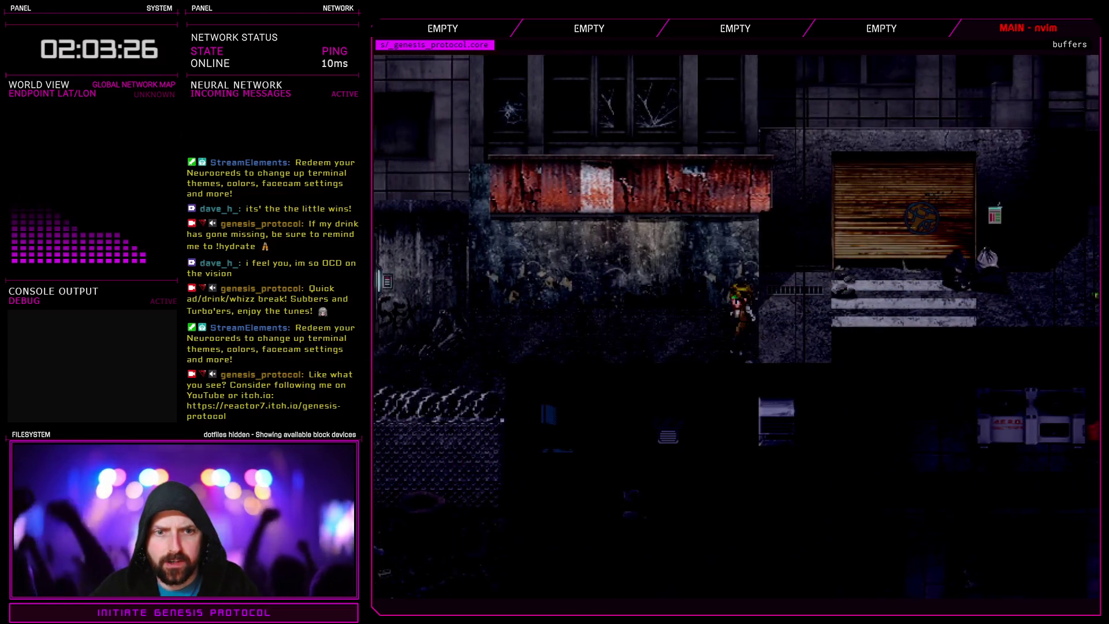
pyautogui.press('Left')
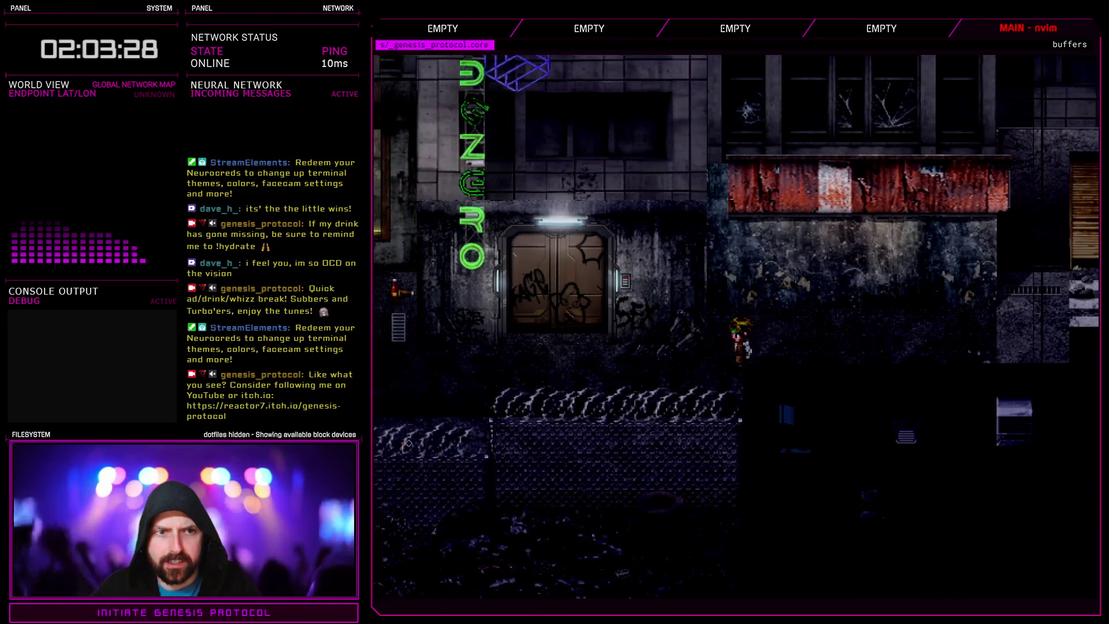
pyautogui.press('Left')
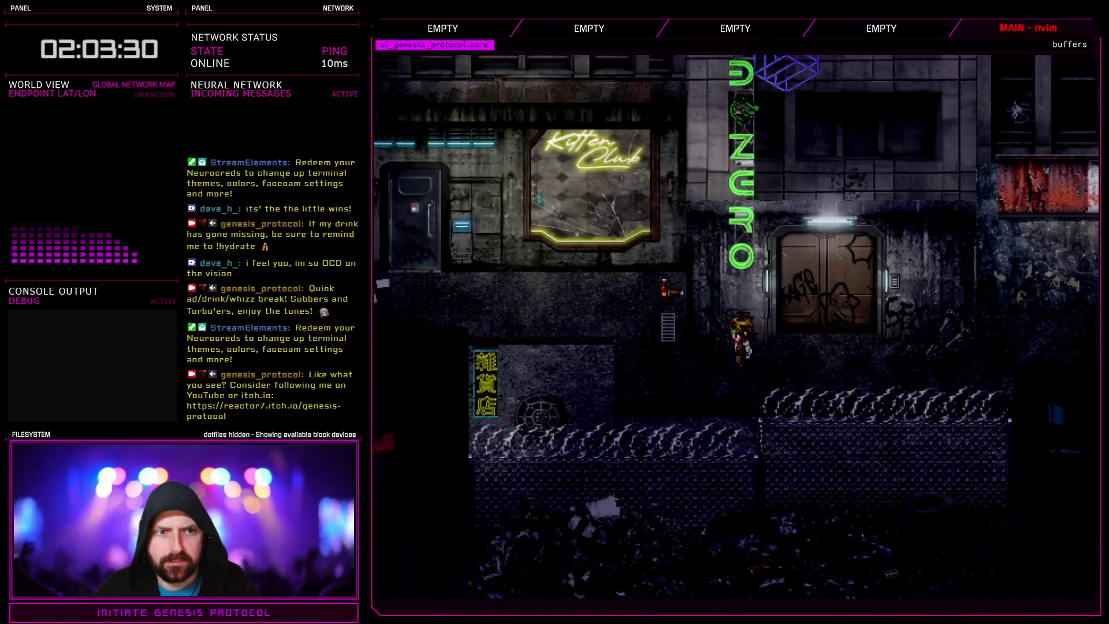
pyautogui.press('Left')
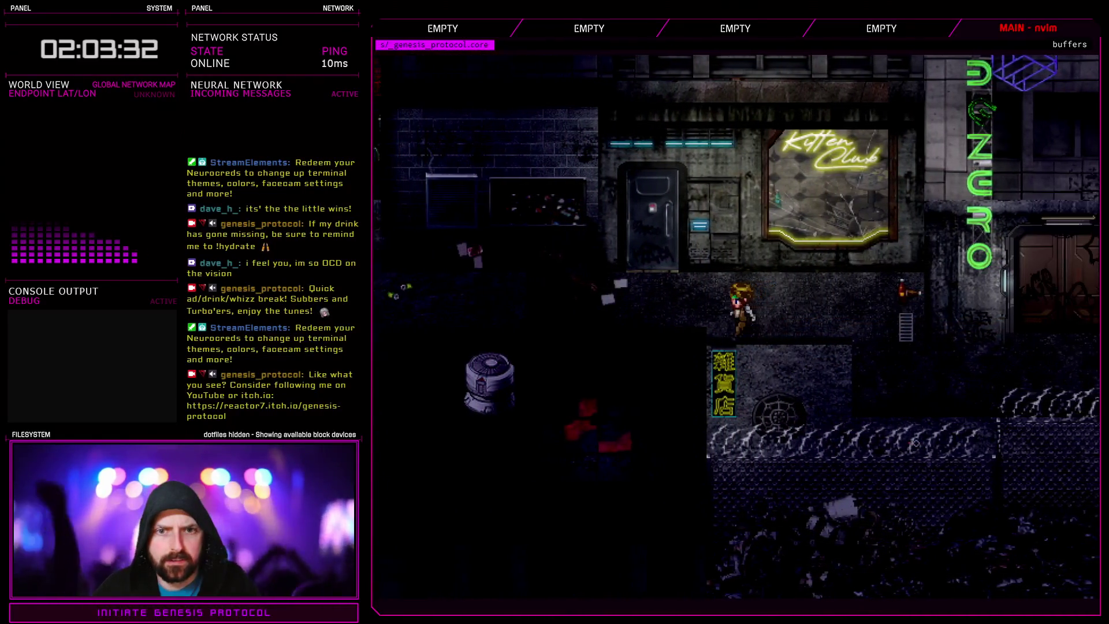
pyautogui.press('Left')
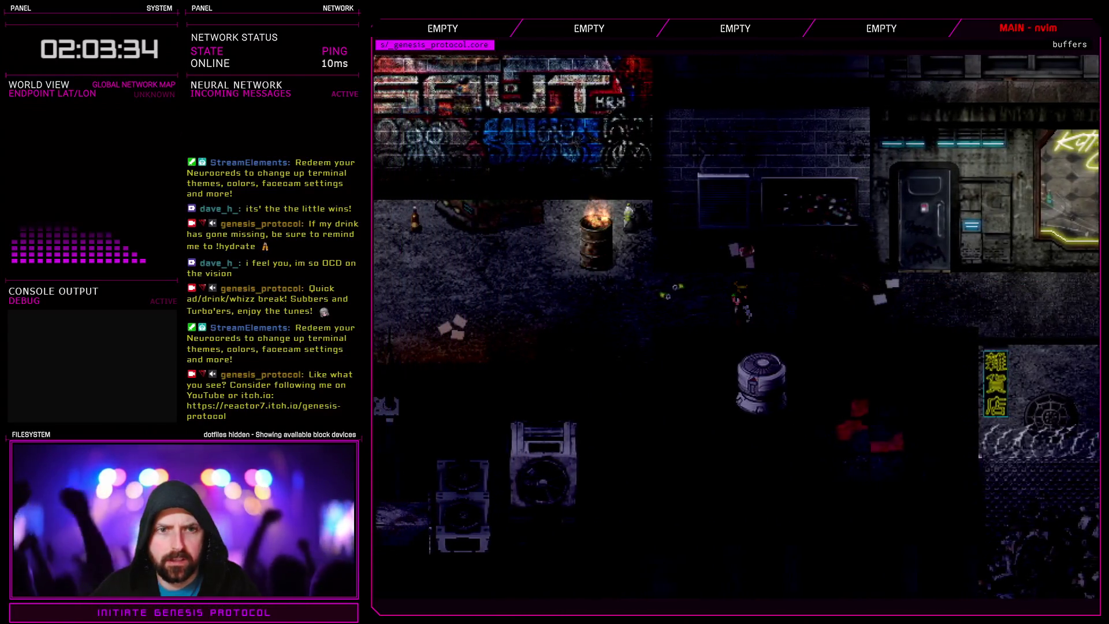
pyautogui.press('Left')
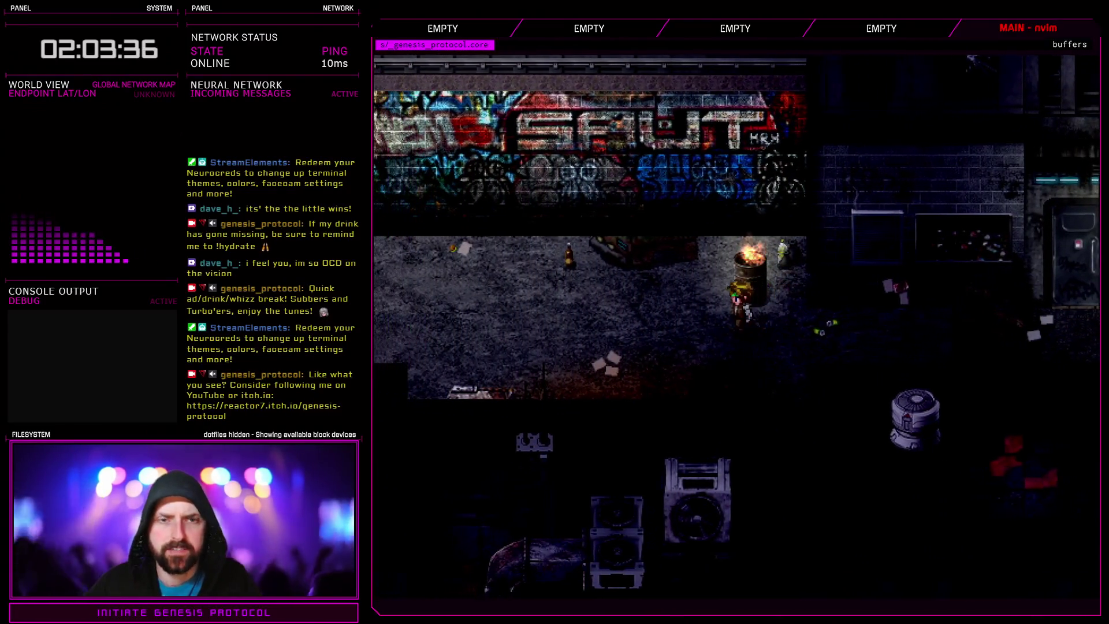
pyautogui.press('Left')
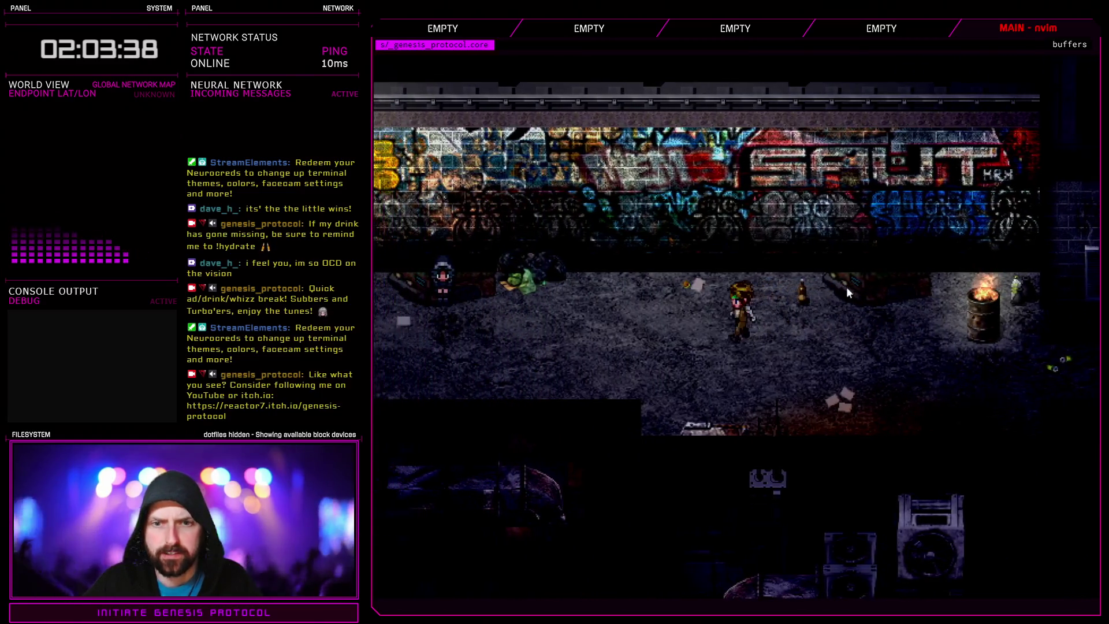
pyautogui.press('Left')
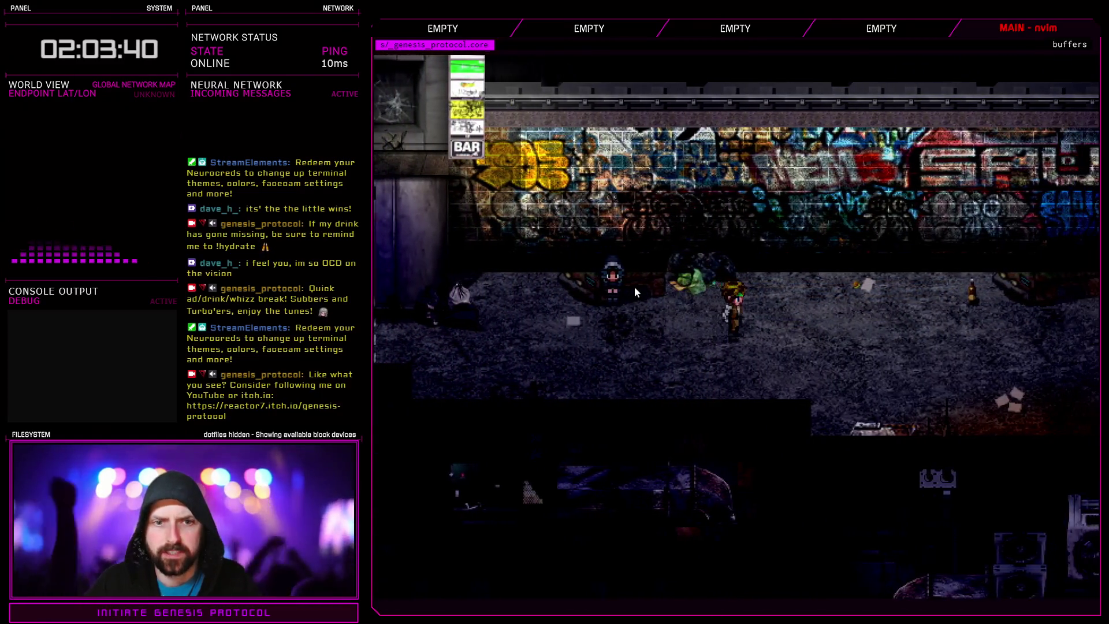
pyautogui.press('Right')
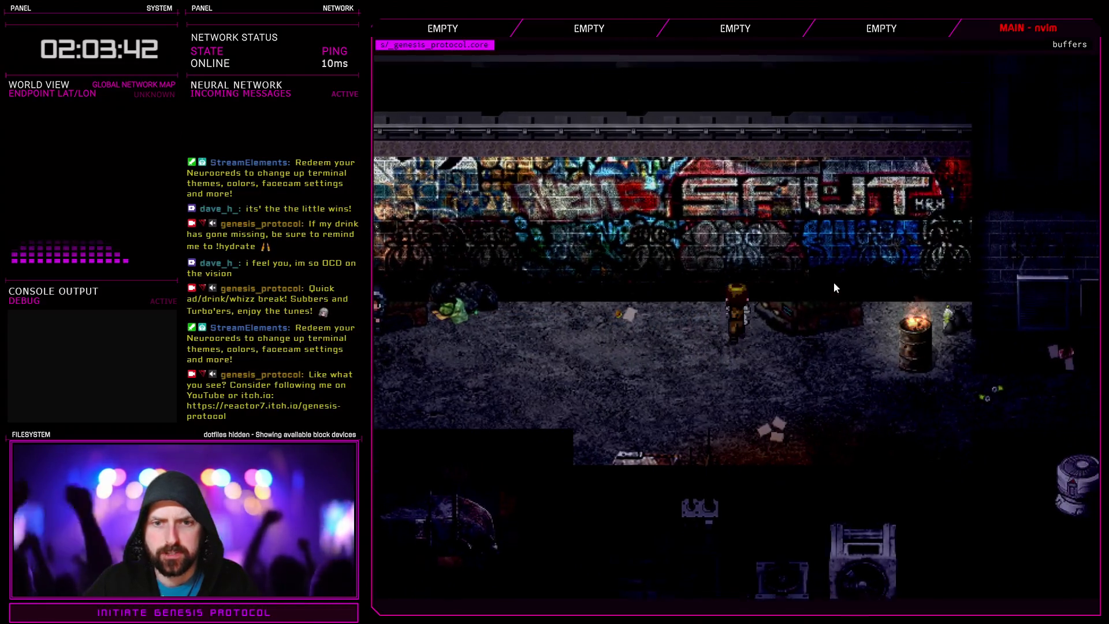
pyautogui.press('Left')
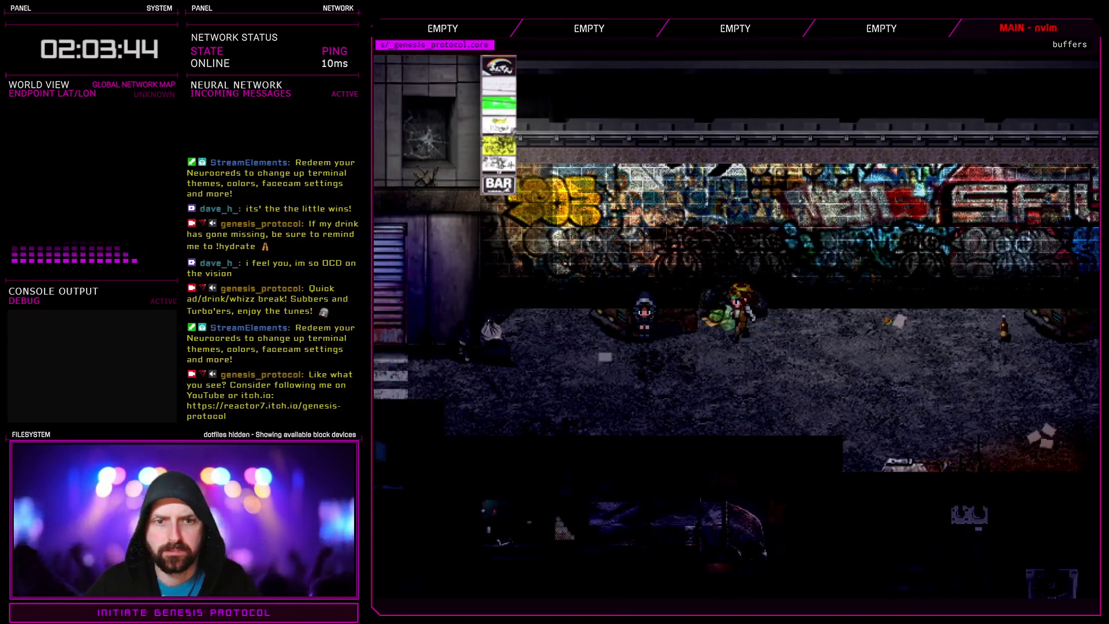
pyautogui.press('Right')
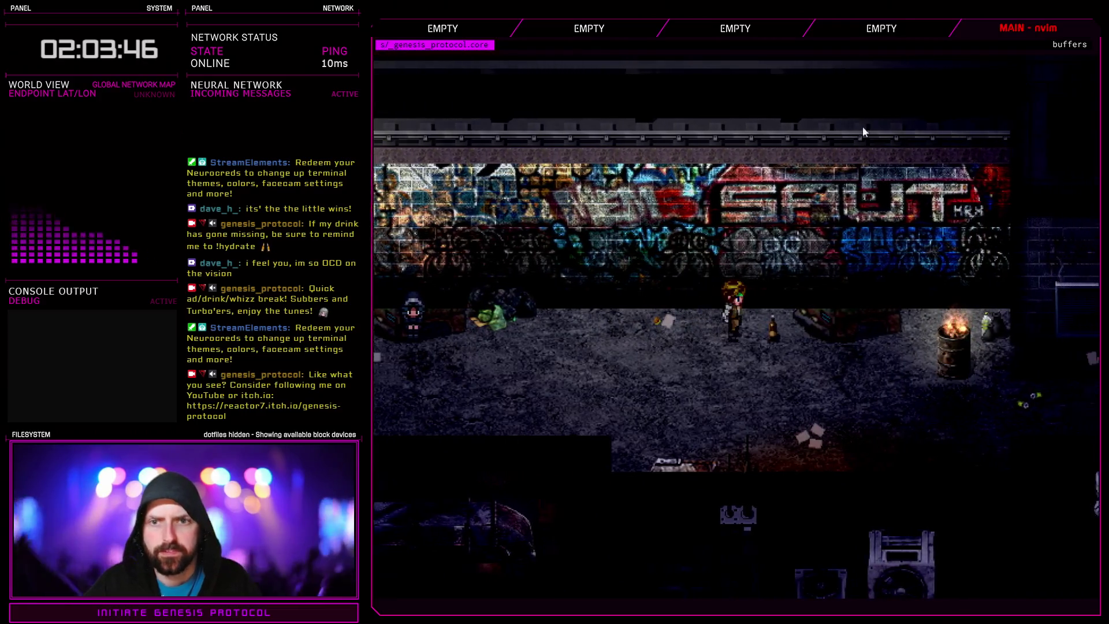
pyautogui.press('Left')
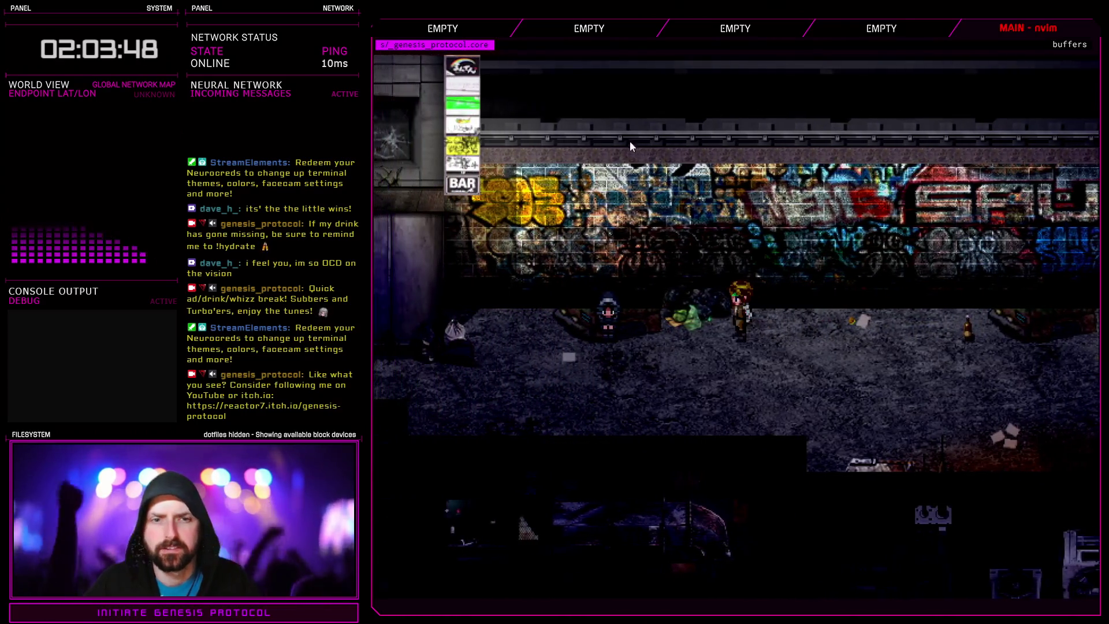
pyautogui.press('Right')
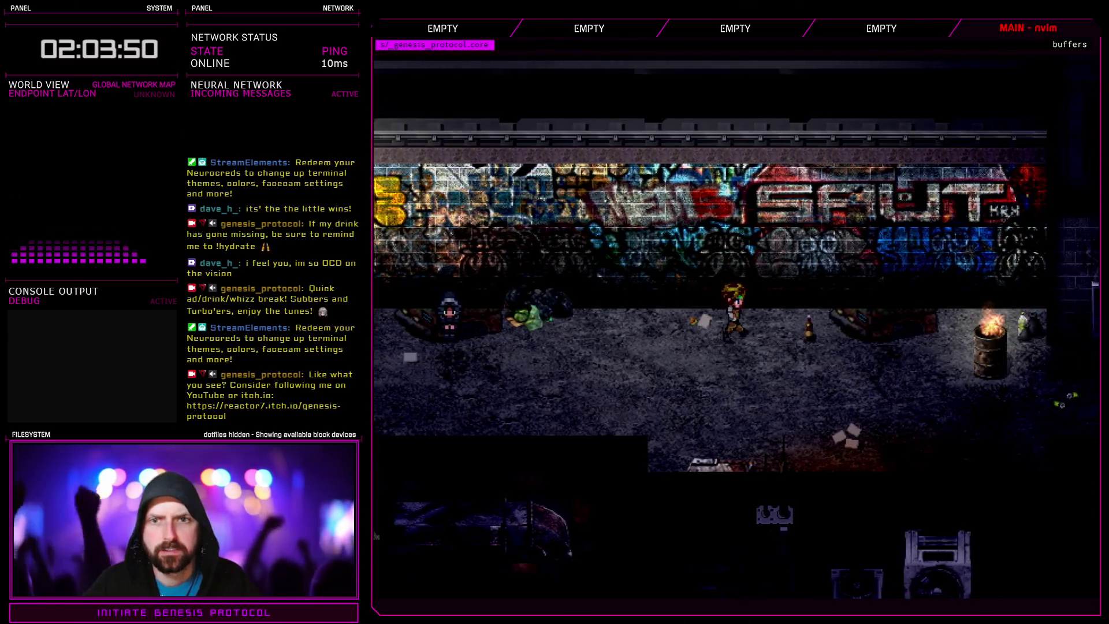
pyautogui.press('Left')
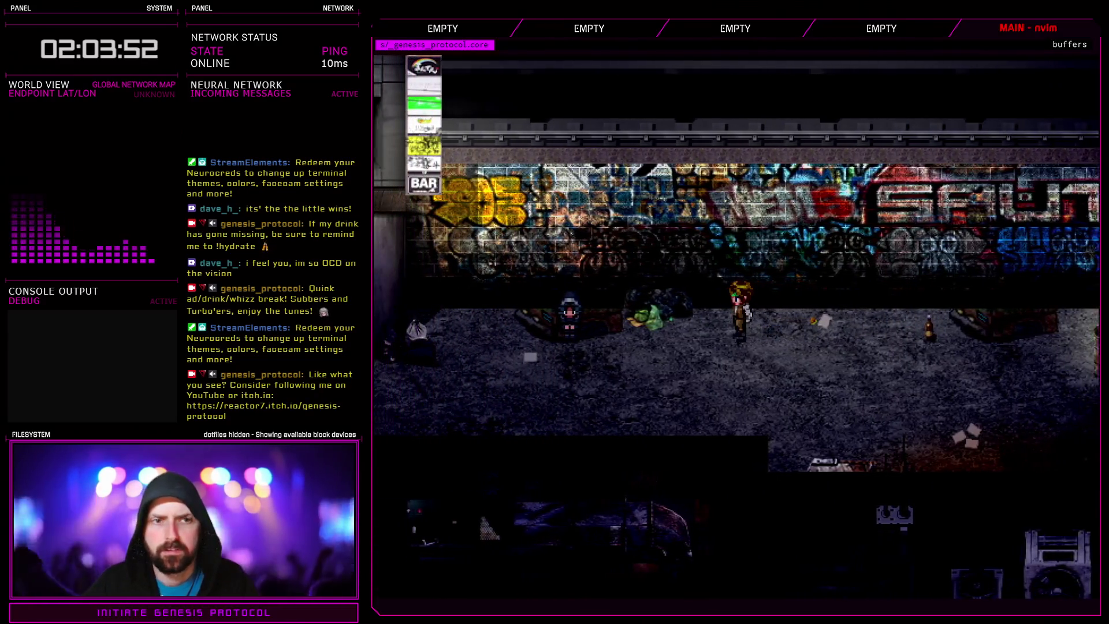
pyautogui.press('Left')
# Move around in front of the BAR graffiti wall and bring up Inaxen's portrait panel.
pyautogui.press('Right')
pyautogui.press('Up')
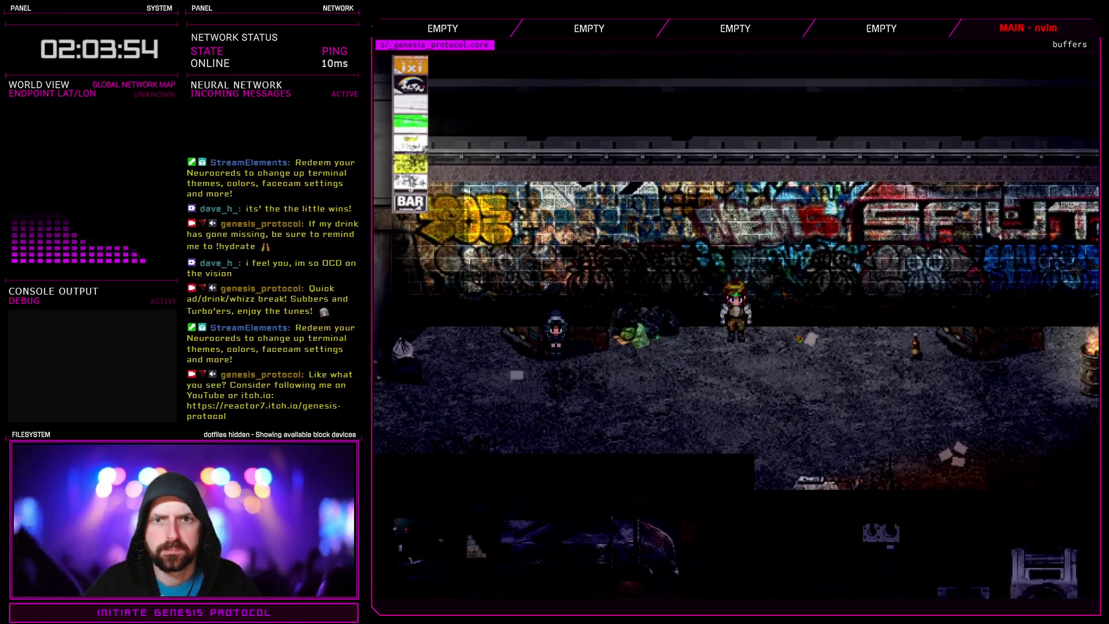
pyautogui.press('Down')
pyautogui.press('Right')
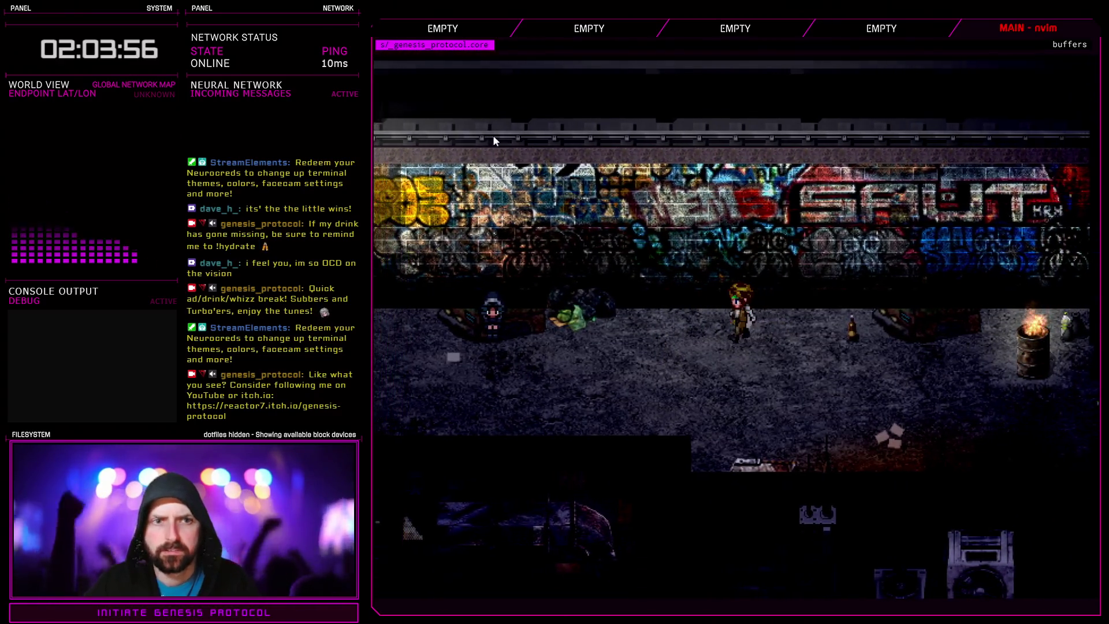
pyautogui.press('Left')
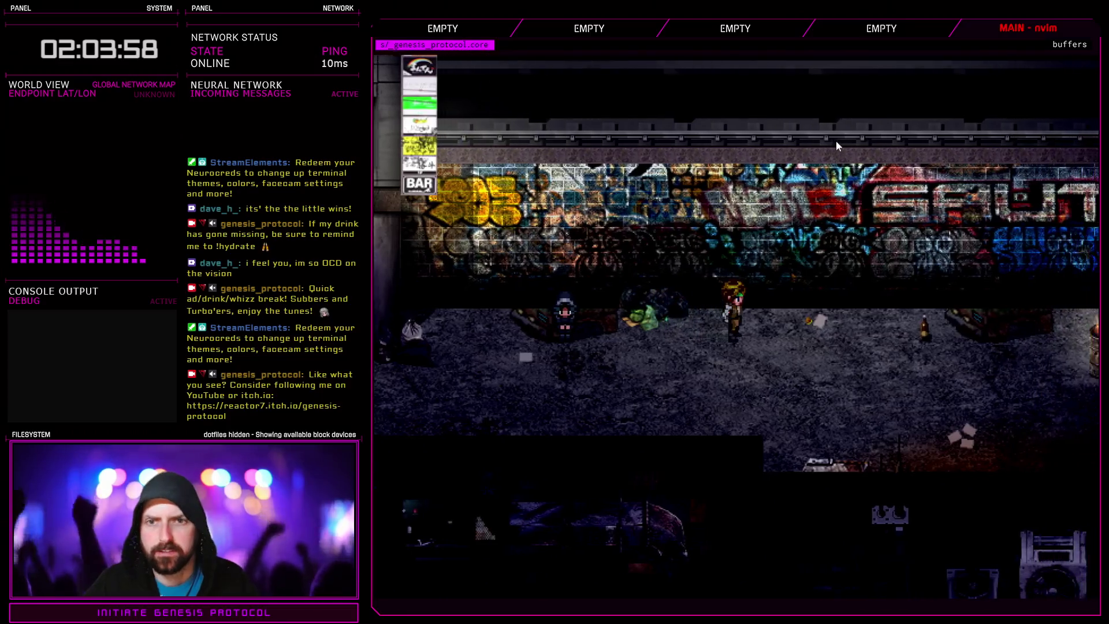
pyautogui.press('Left')
pyautogui.press('Down')
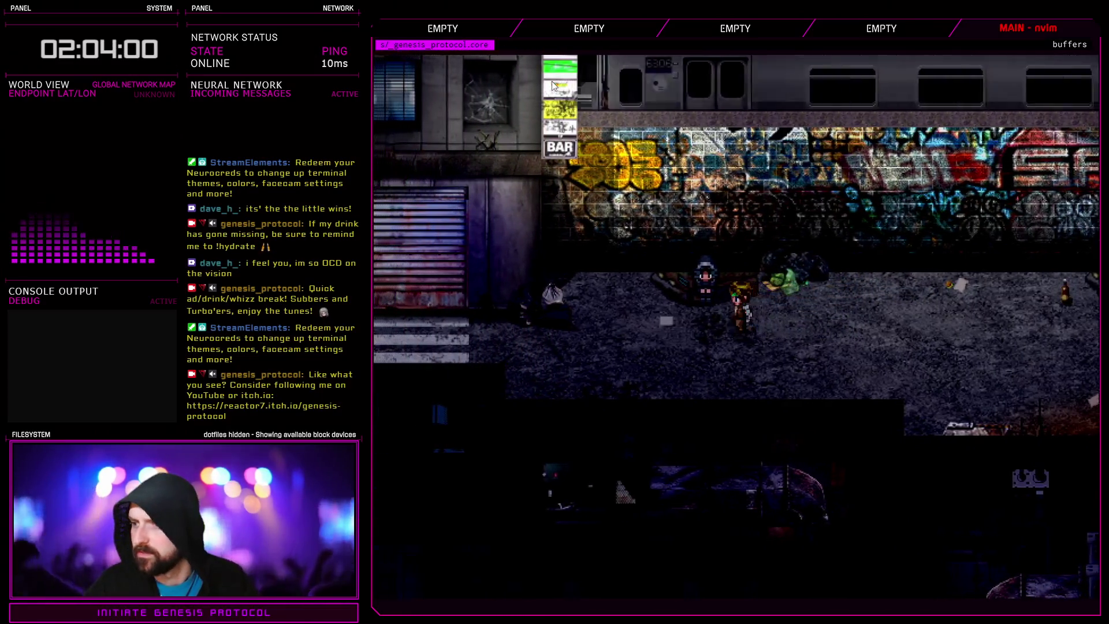
pyautogui.press('Left')
pyautogui.press('Right')
pyautogui.press('Left')
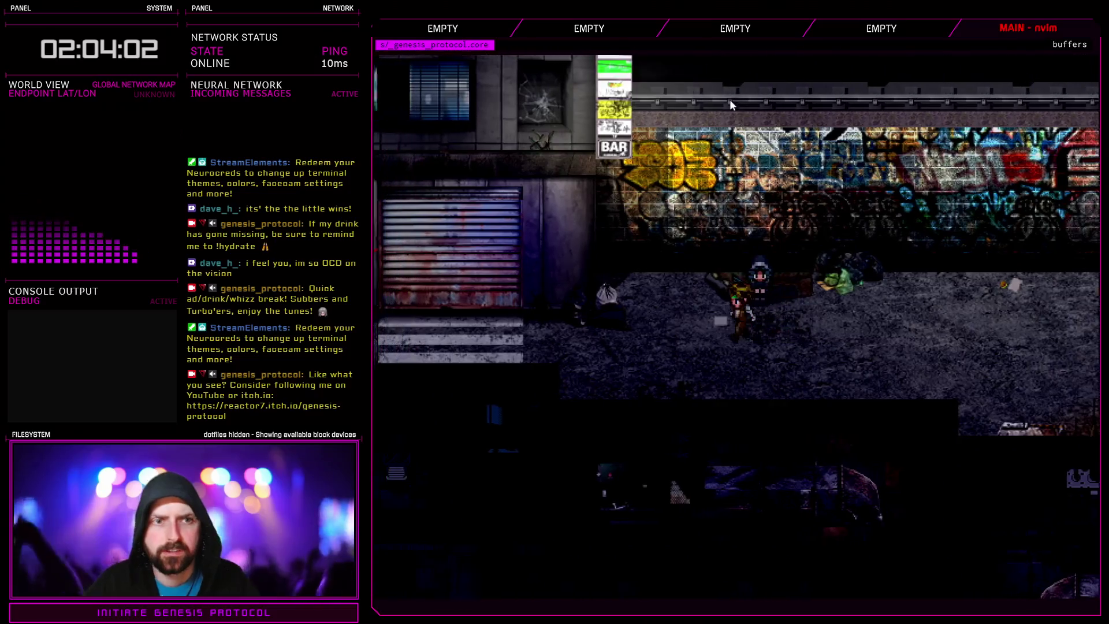
pyautogui.press('Left')
pyautogui.press('Down')
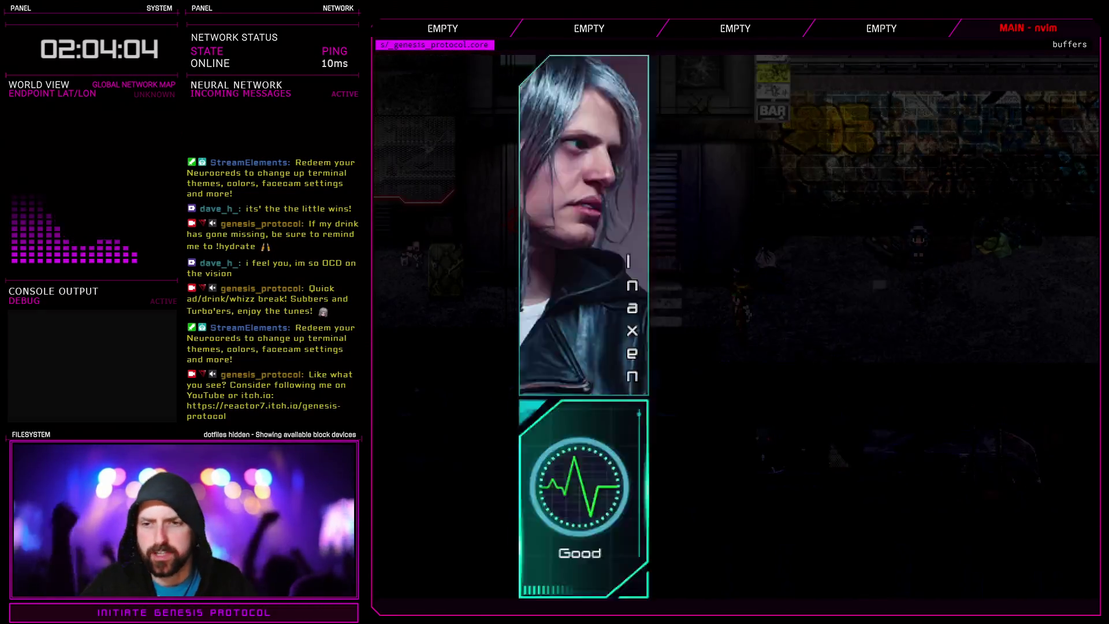
# Load the Lab19 save from slot 3 and walk out of the lit room into the corridor.
pyautogui.press('Return')
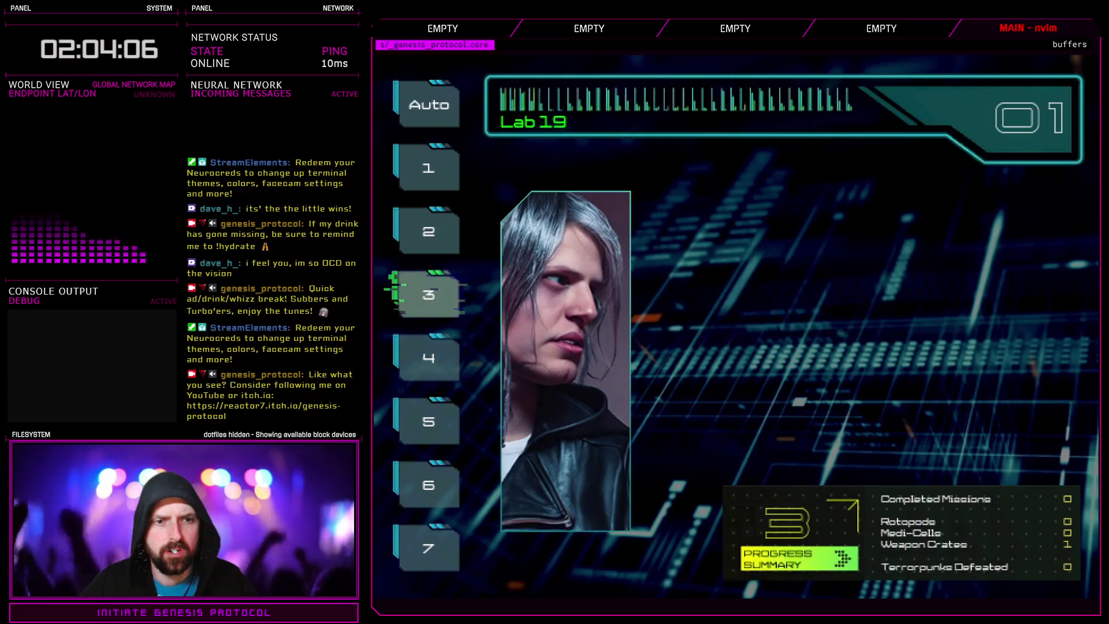
pyautogui.press('Return')
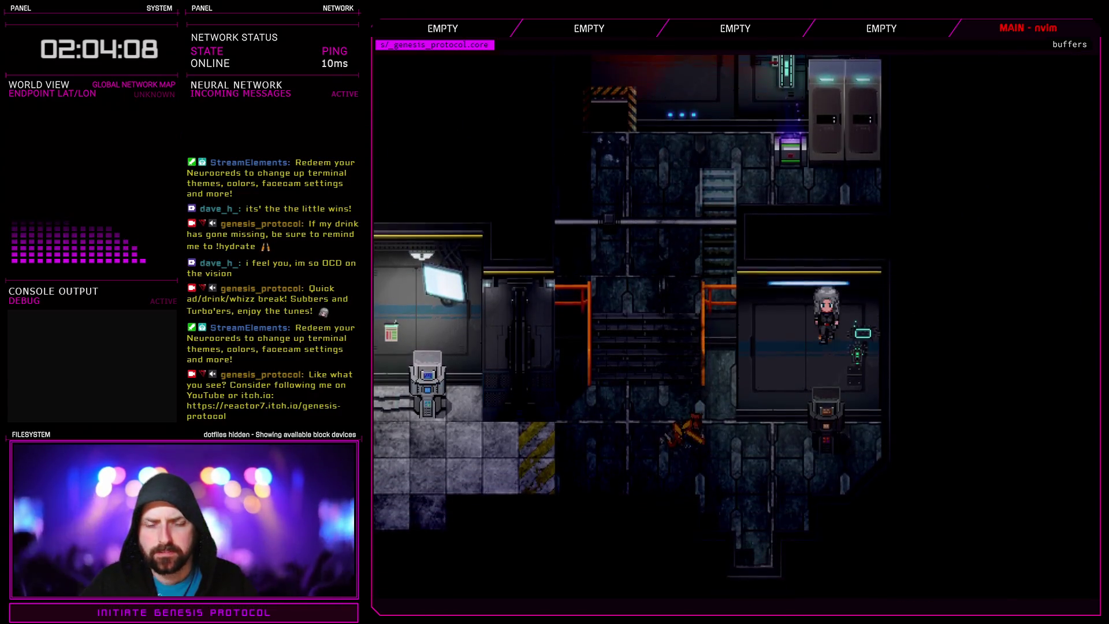
pyautogui.press('Down')
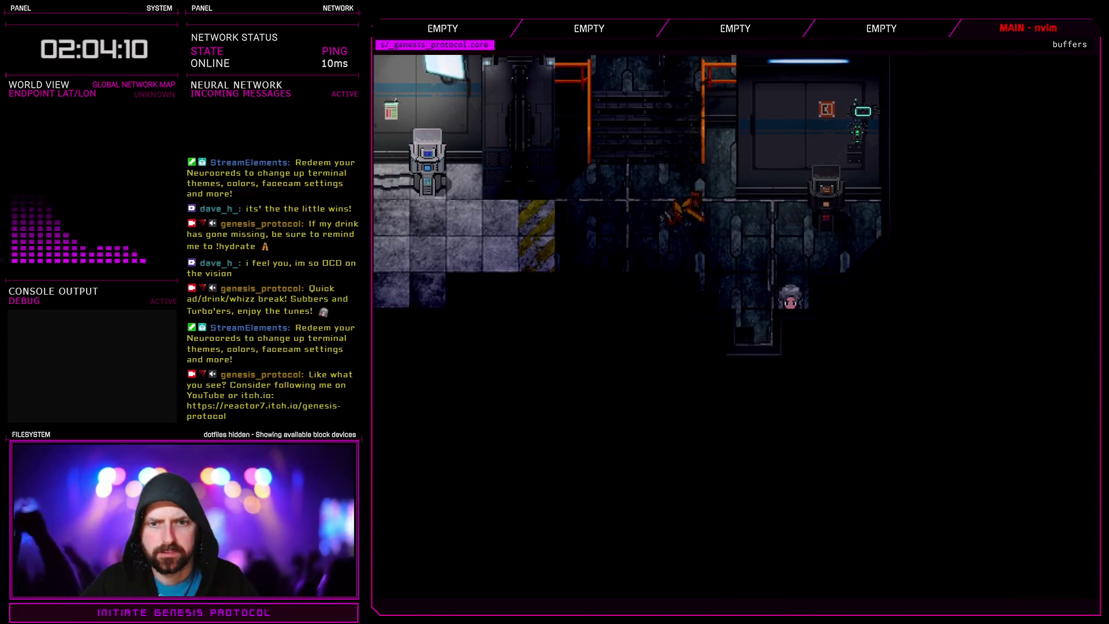
pyautogui.press('Left')
pyautogui.press('Down')
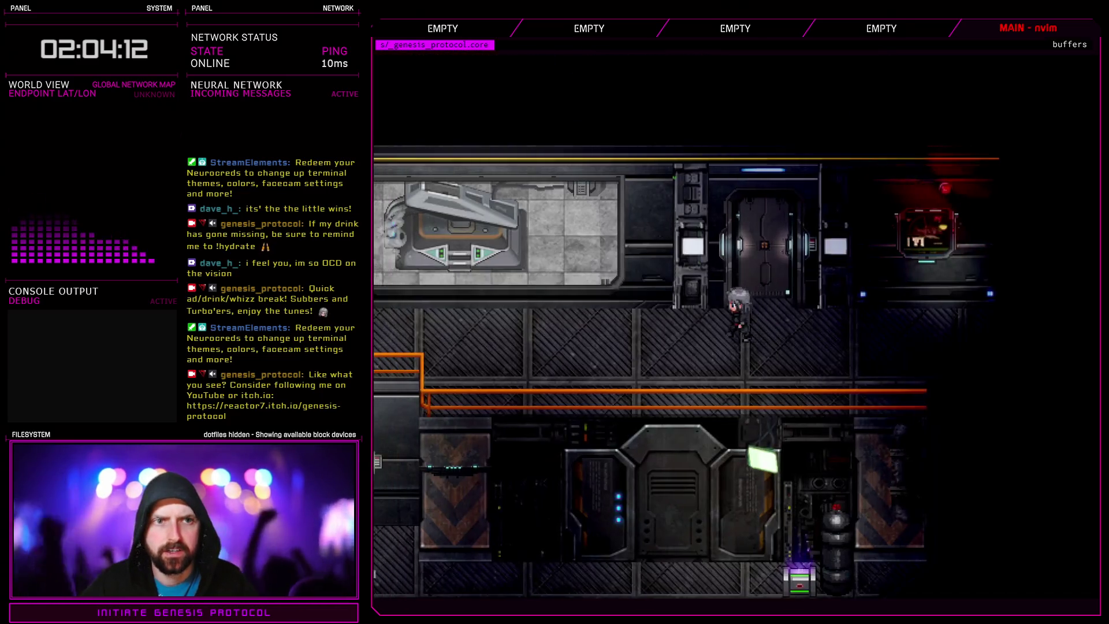
# Walk left and down through the corridors to Deck 6 and touch the drone to start a battle.
pyautogui.press('Left')
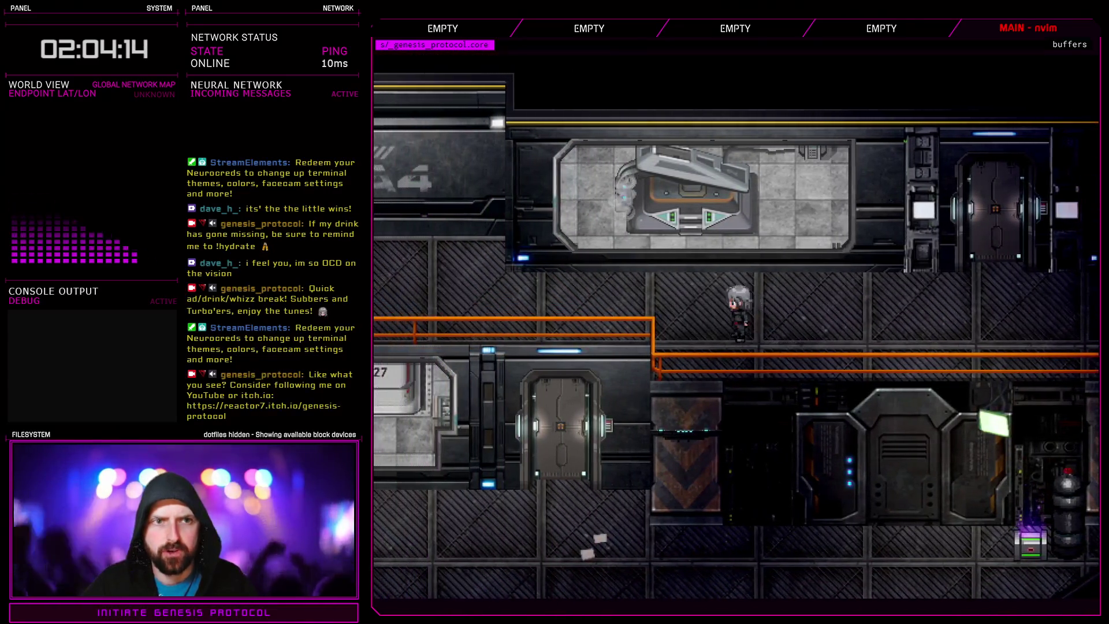
pyautogui.press('Left')
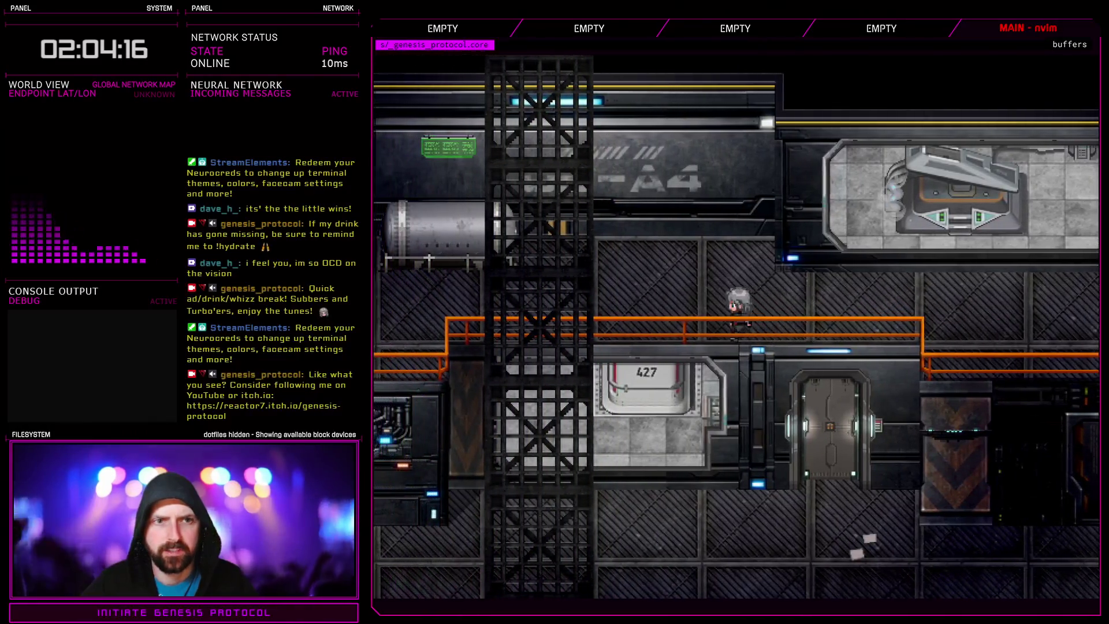
pyautogui.press('Left')
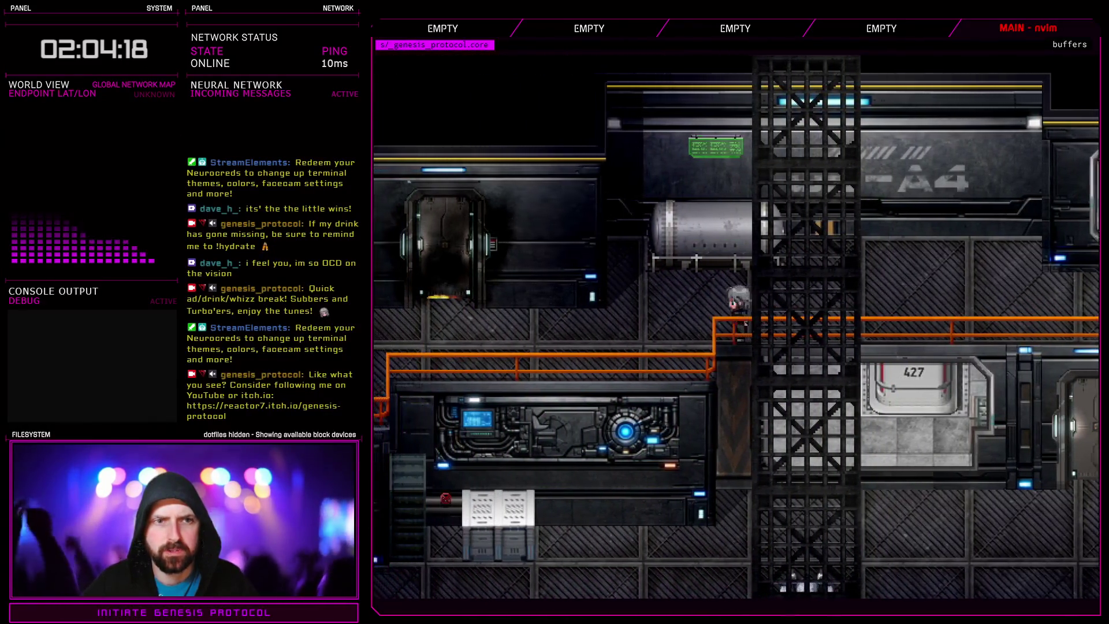
pyautogui.press('Left')
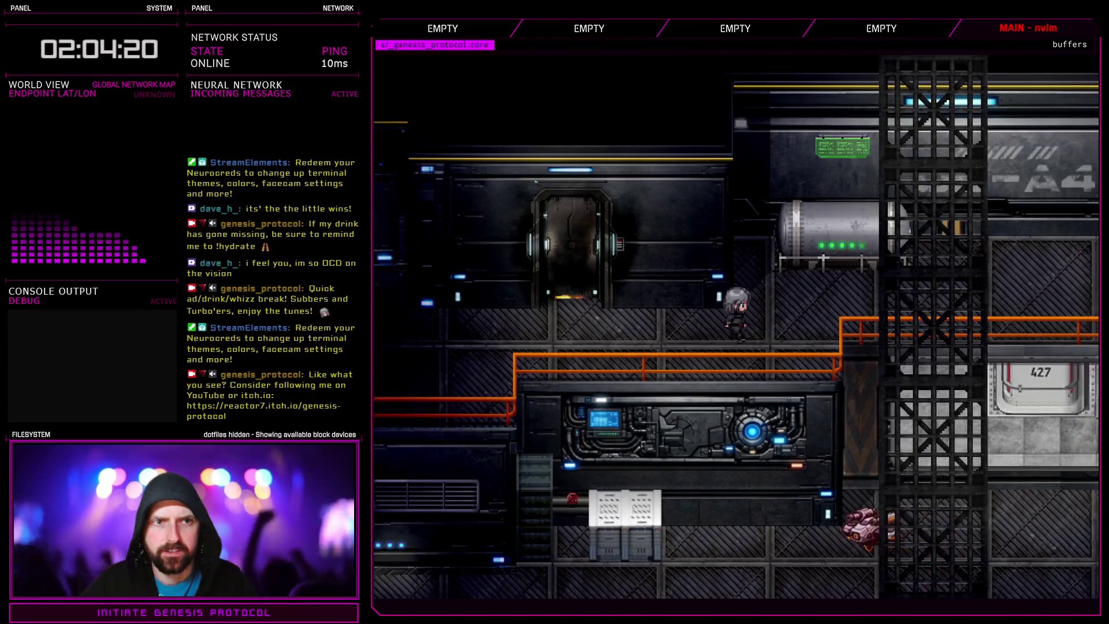
pyautogui.press('Left')
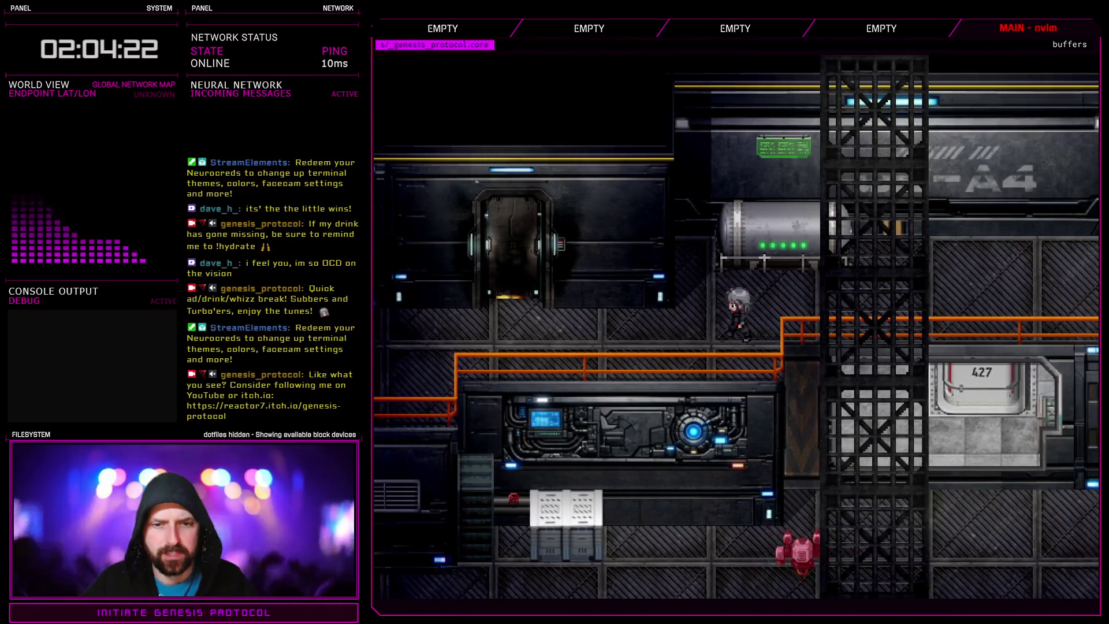
pyautogui.press('Down')
pyautogui.press('Left')
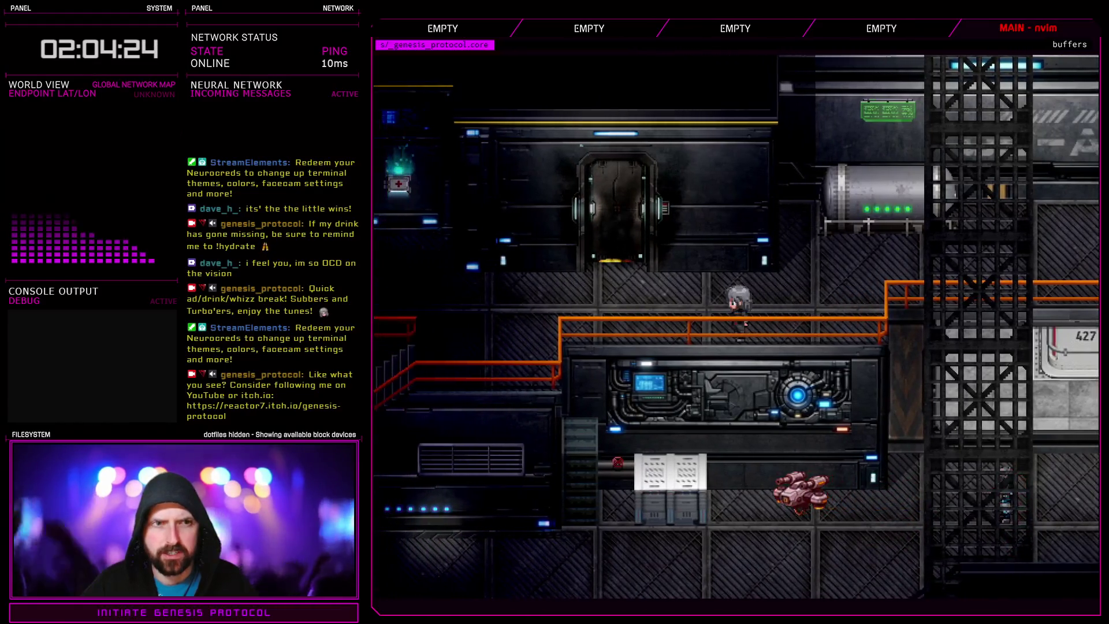
pyautogui.press('Down')
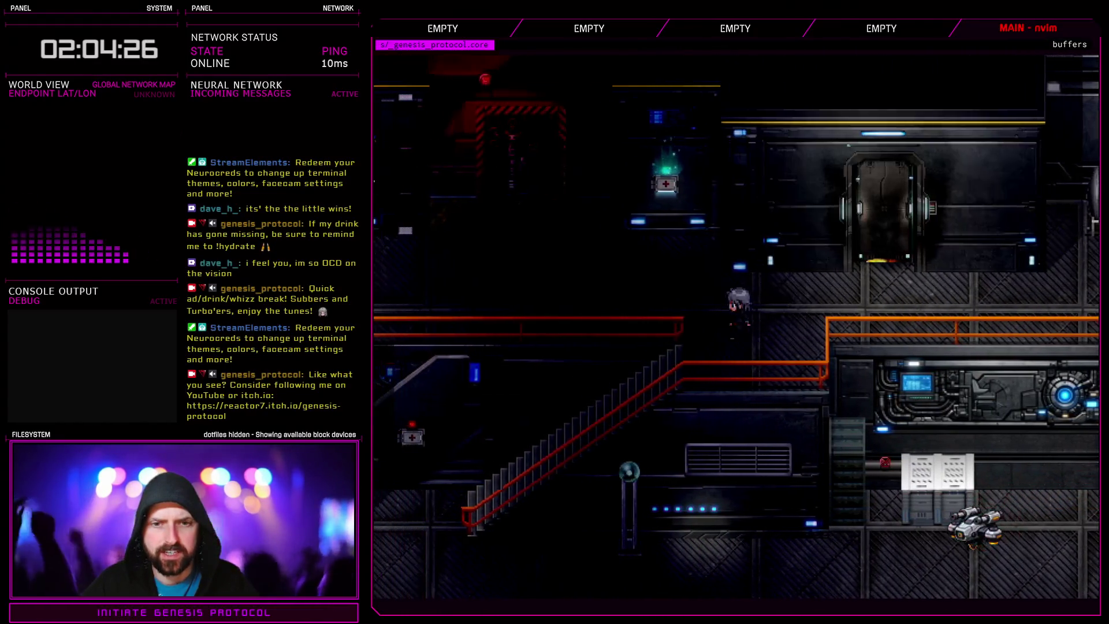
pyautogui.press('Down')
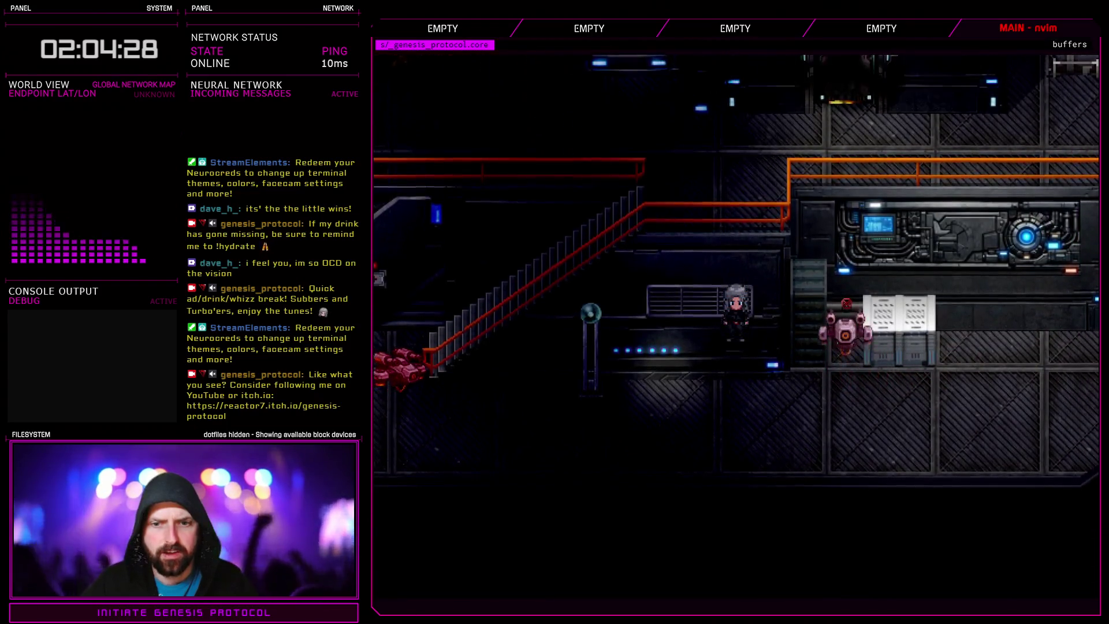
pyautogui.press('Right')
pyautogui.press('Left')
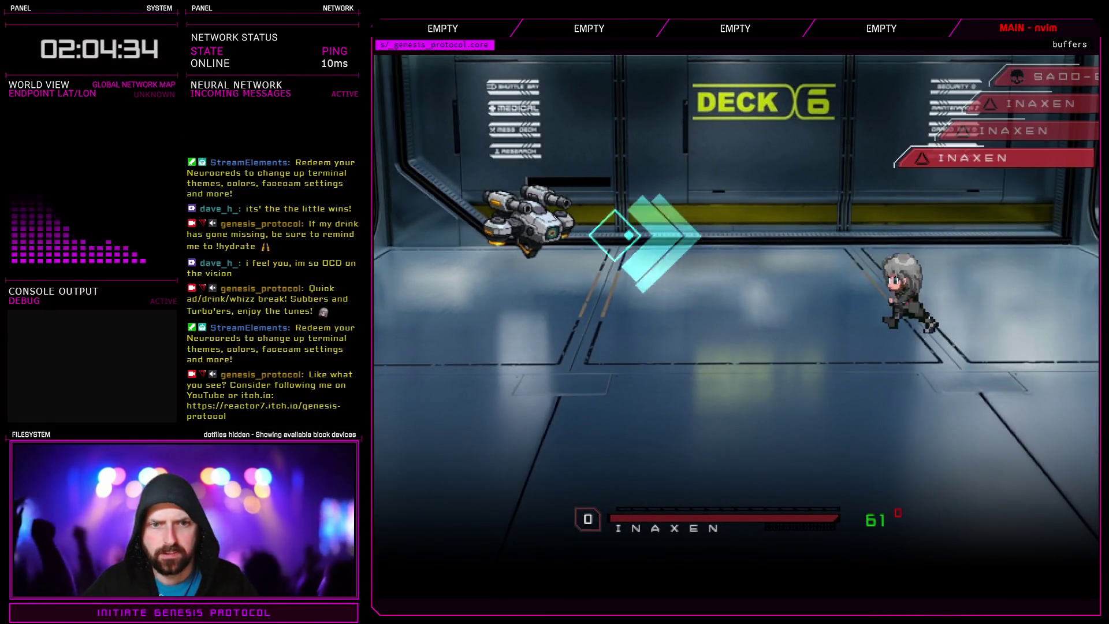
# Hit the drone with a Crackshot for 446 weakness damage, then move the command selection to Run.
pyautogui.press('Left')
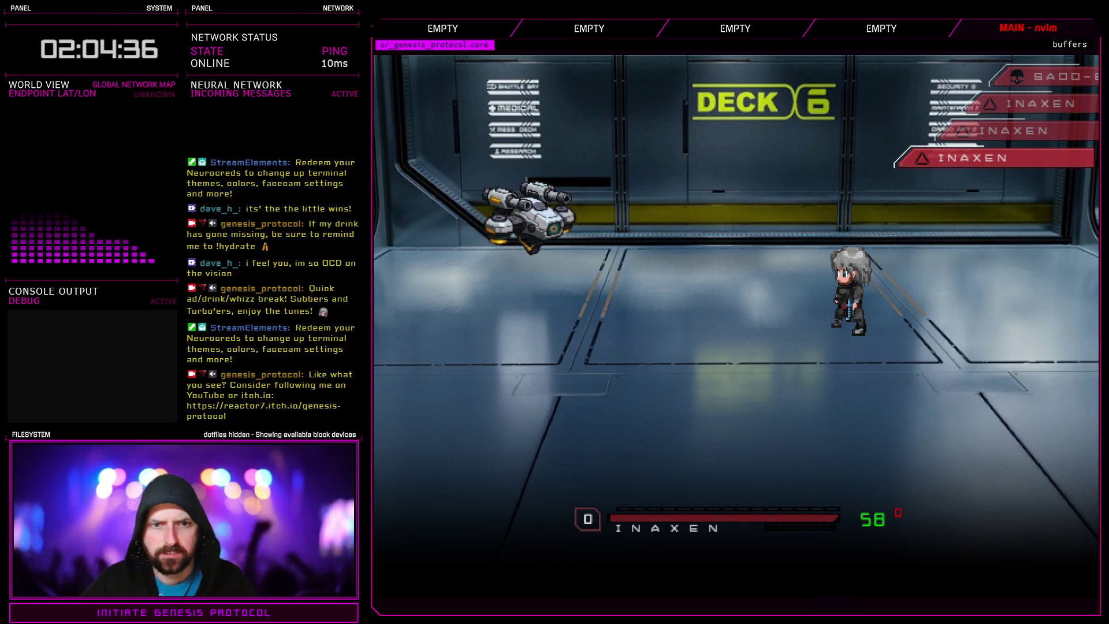
pyautogui.press('Return')
pyautogui.press('Return')
pyautogui.press('Return')
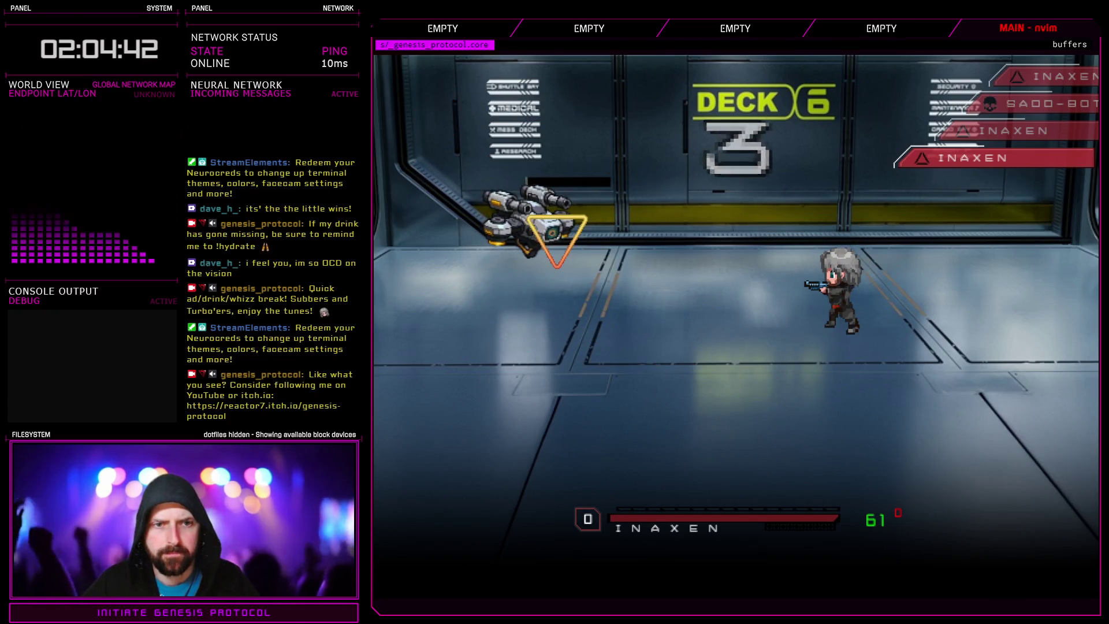
pyautogui.press('Return')
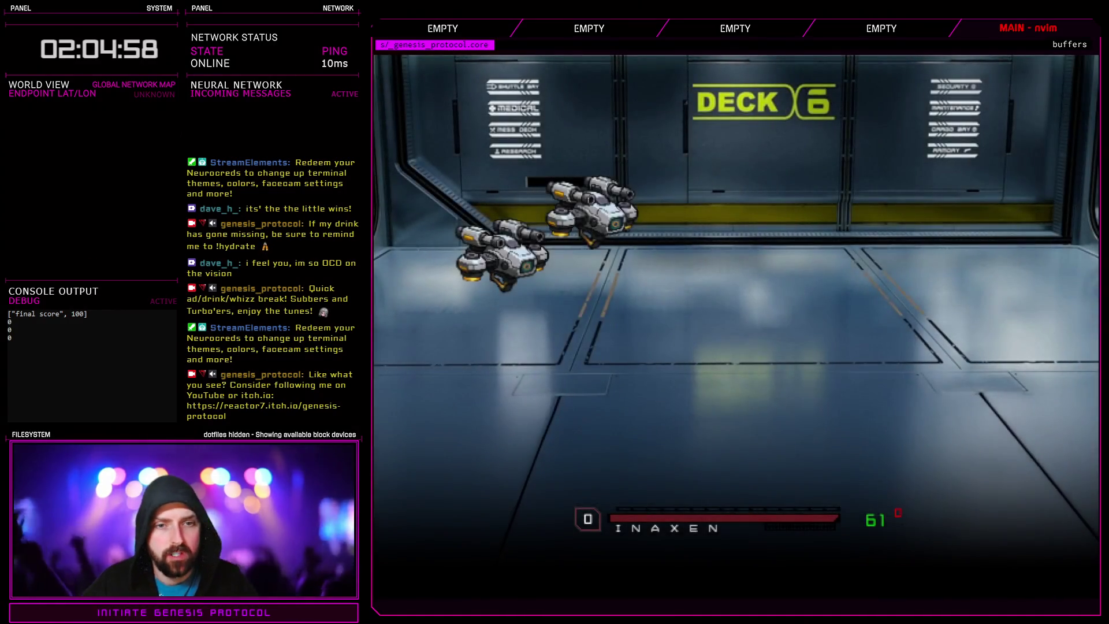
pyautogui.press('Up')
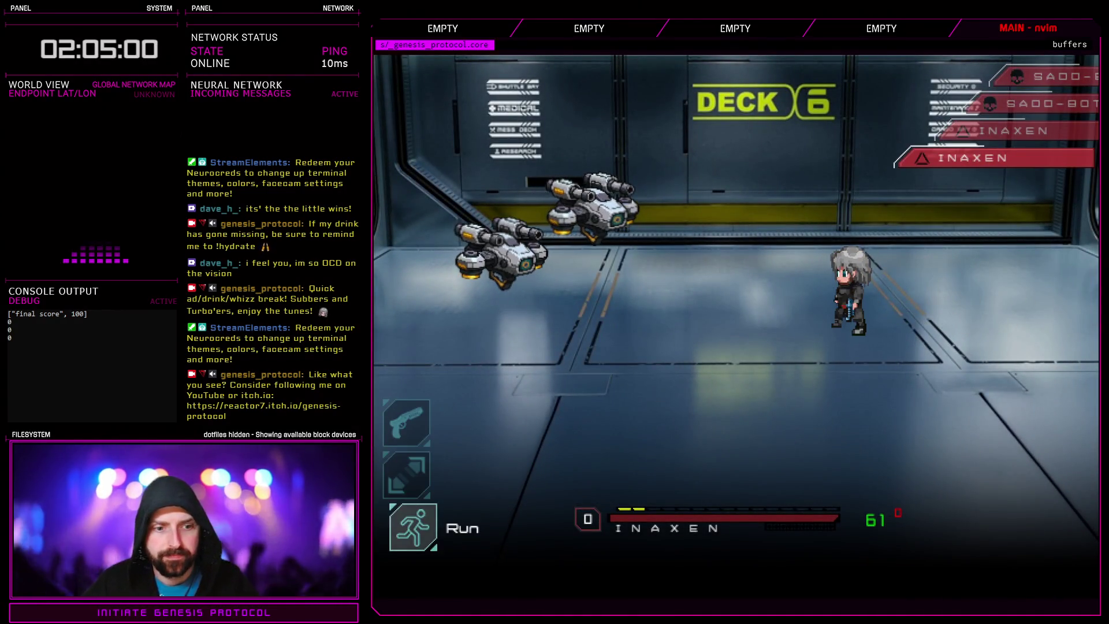
# Flee the drone battle and walk the character around the deck toward the green machinery.
pyautogui.press('Return')
pyautogui.press('Right')
pyautogui.press('Down')
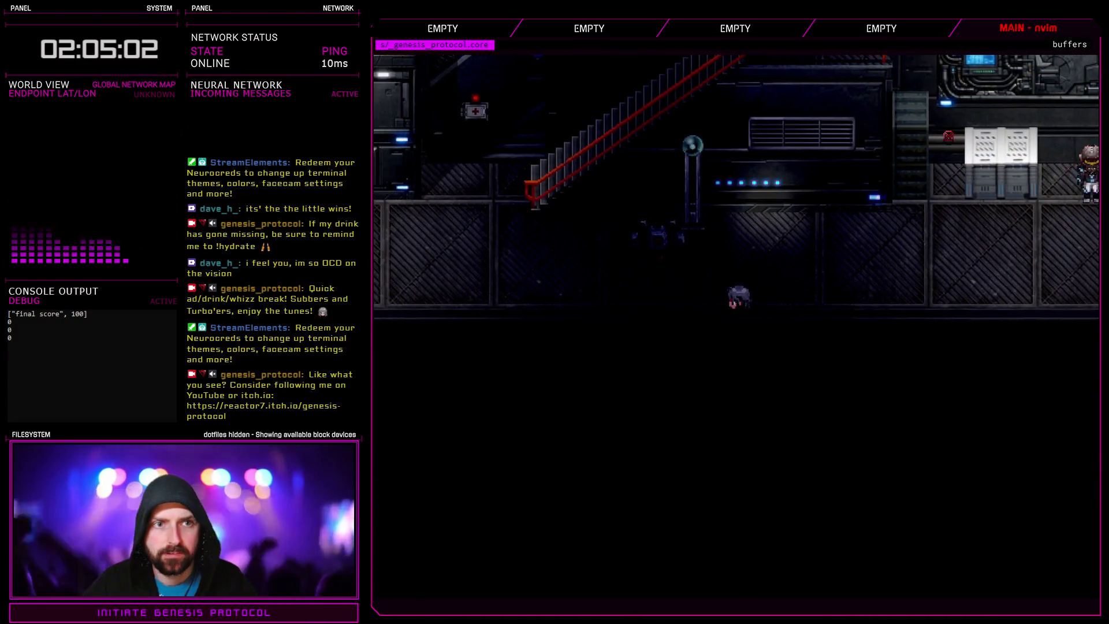
pyautogui.press('Left')
pyautogui.press('Up')
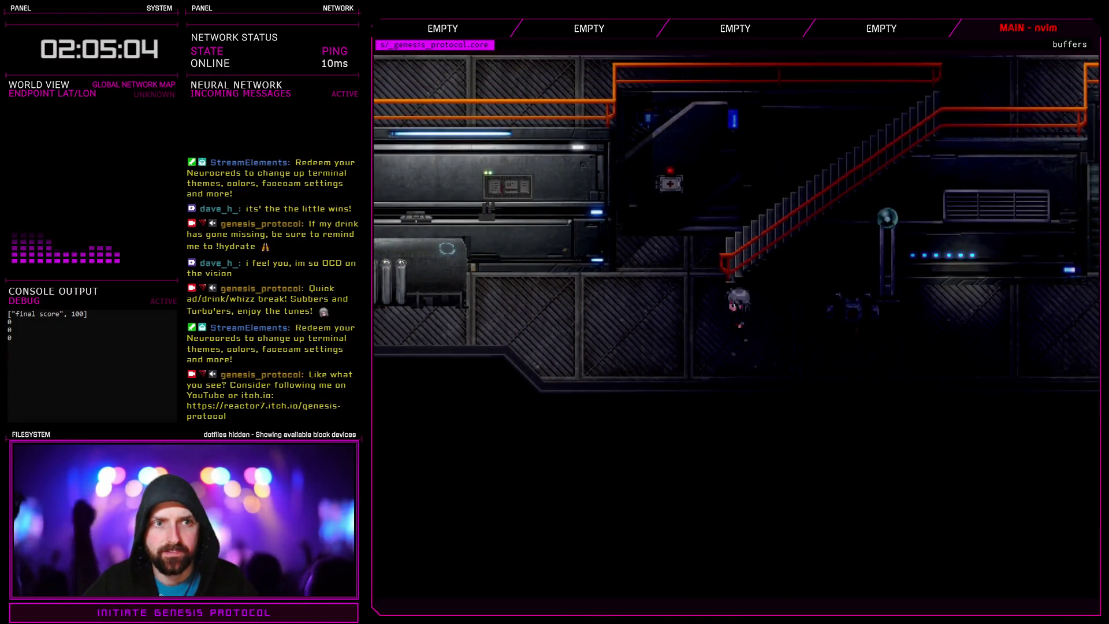
pyautogui.press('Left')
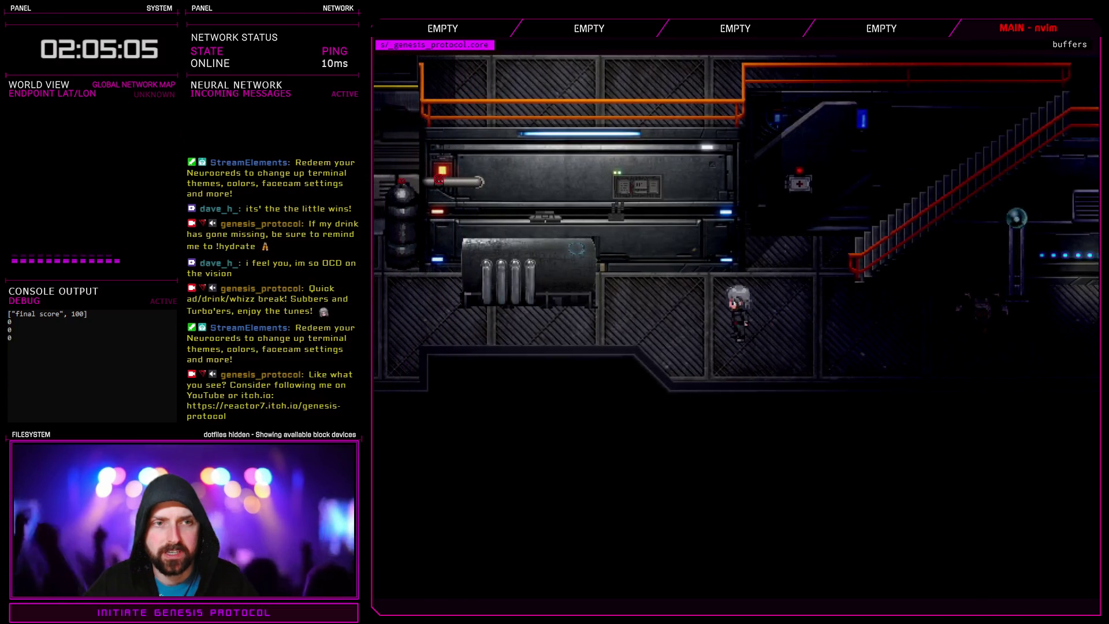
pyautogui.press('Left')
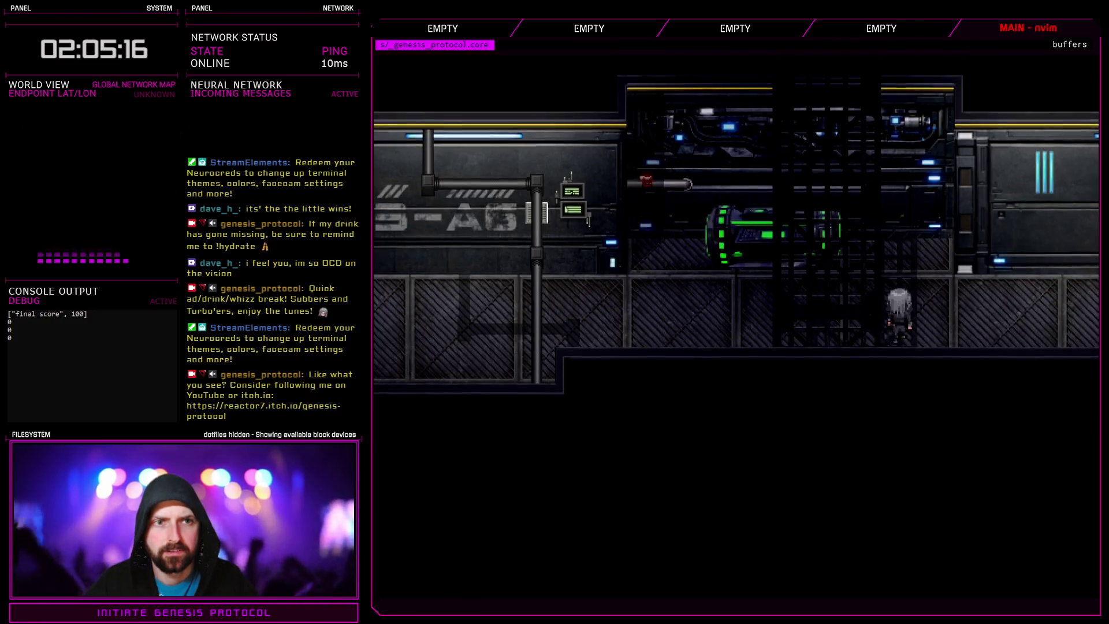
pyautogui.press('Left')
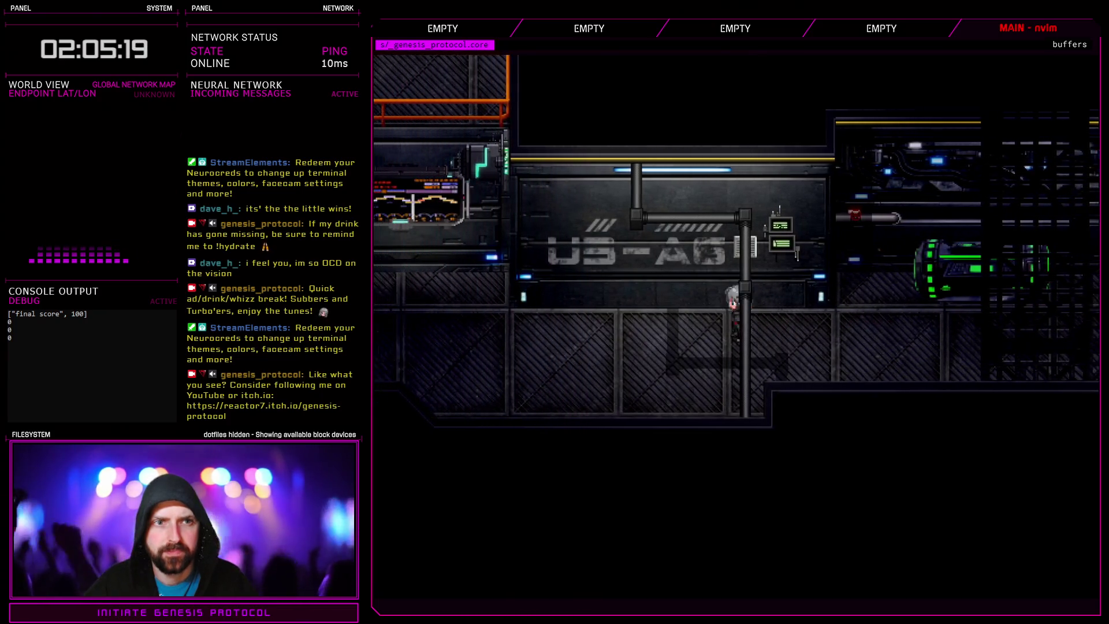
pyautogui.press('Left')
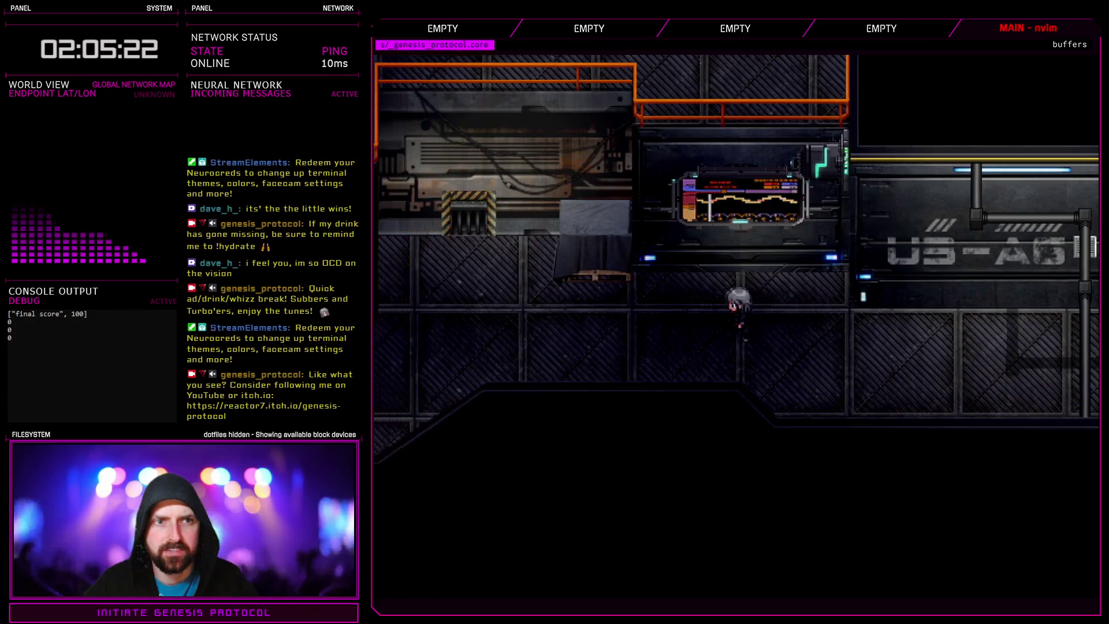
pyautogui.press('Right')
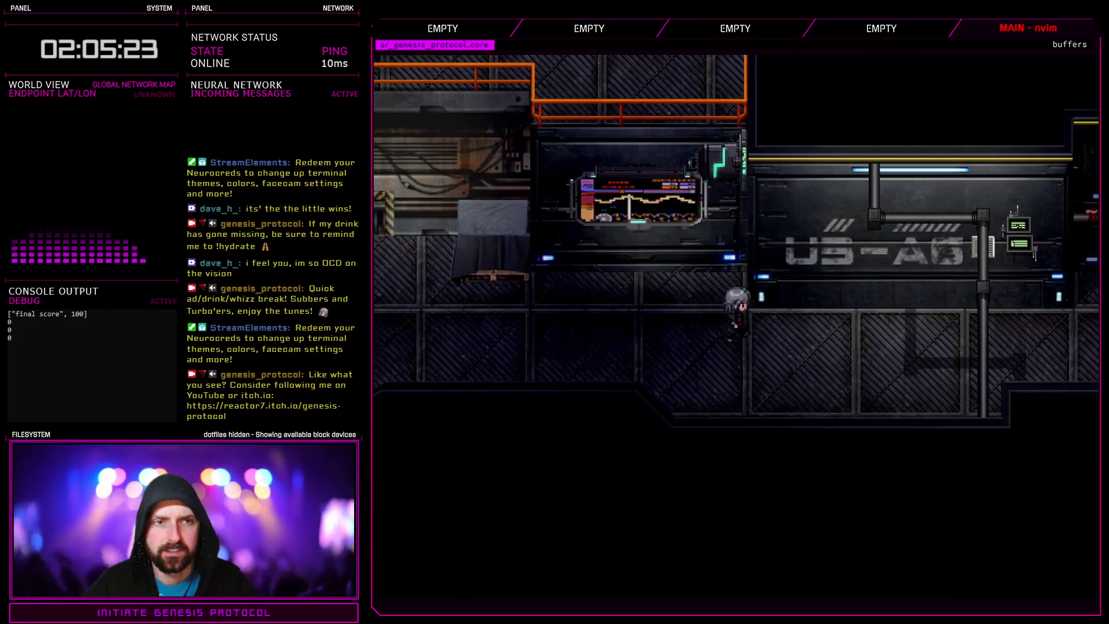
pyautogui.press('Right')
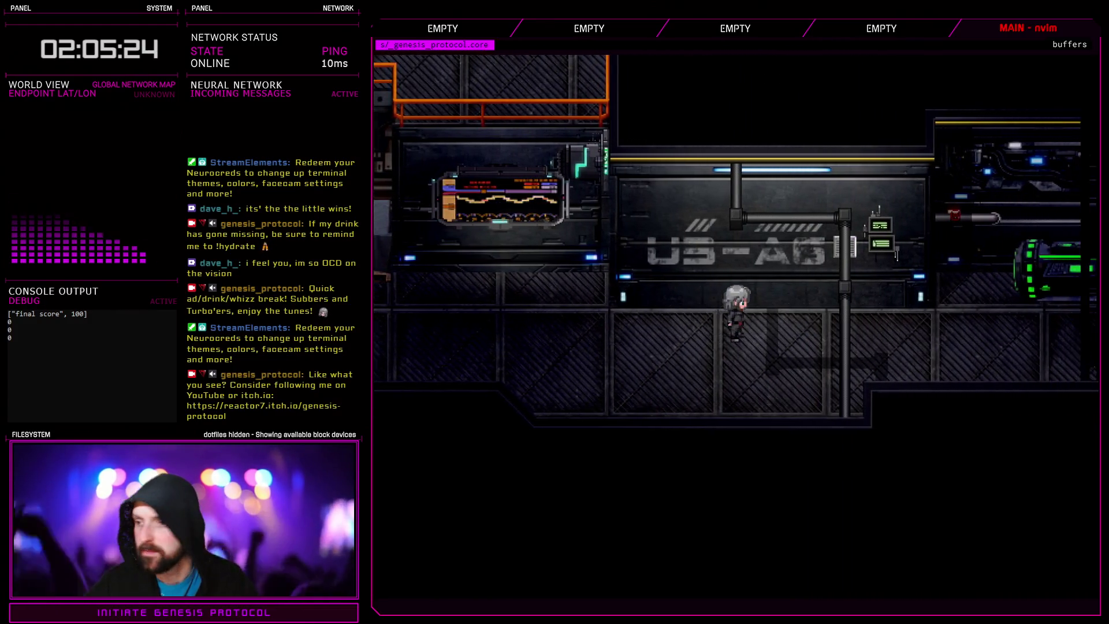
# Quit the playtest through the game menu's Quit option and confirm.
pyautogui.press('Escape')
pyautogui.press('Up')
pyautogui.press('Return')
pyautogui.press('Up')
pyautogui.press('Return')
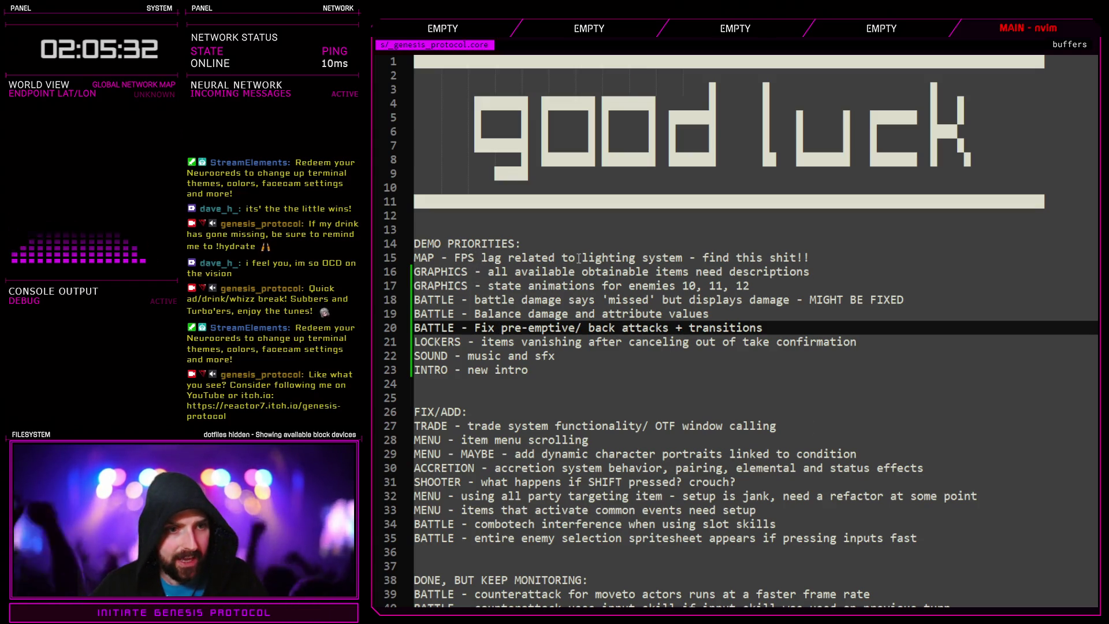
# Replace 'lighting system' on line 15 with 'on screen enemies' in the MAP priority.
pyautogui.moveTo(584, 258); pyautogui.dragTo(680, 257)
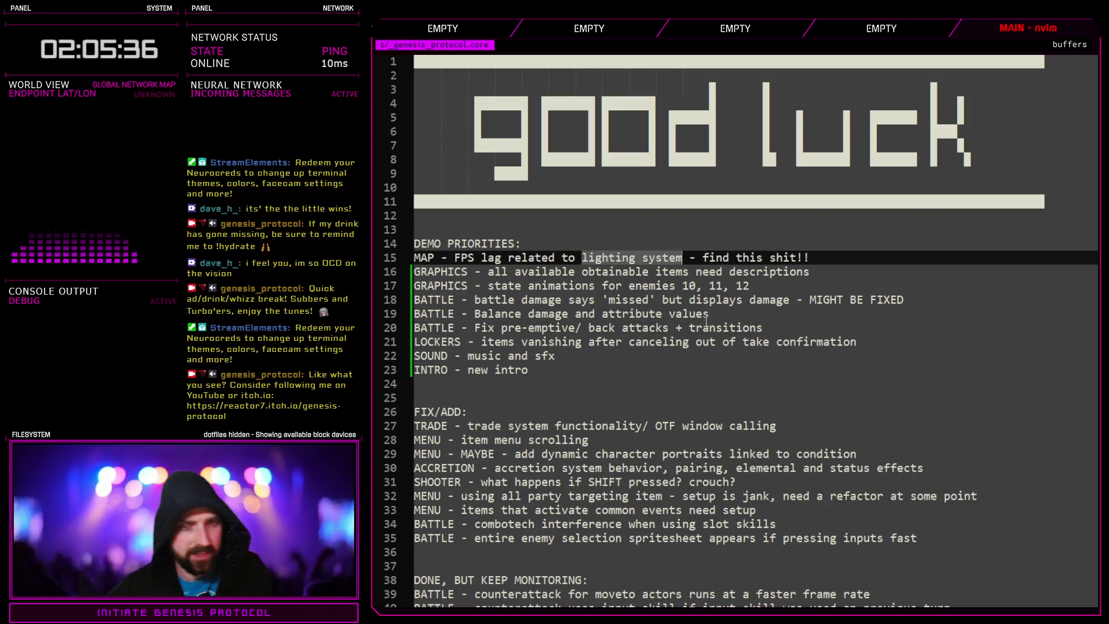
pyautogui.write('con s')
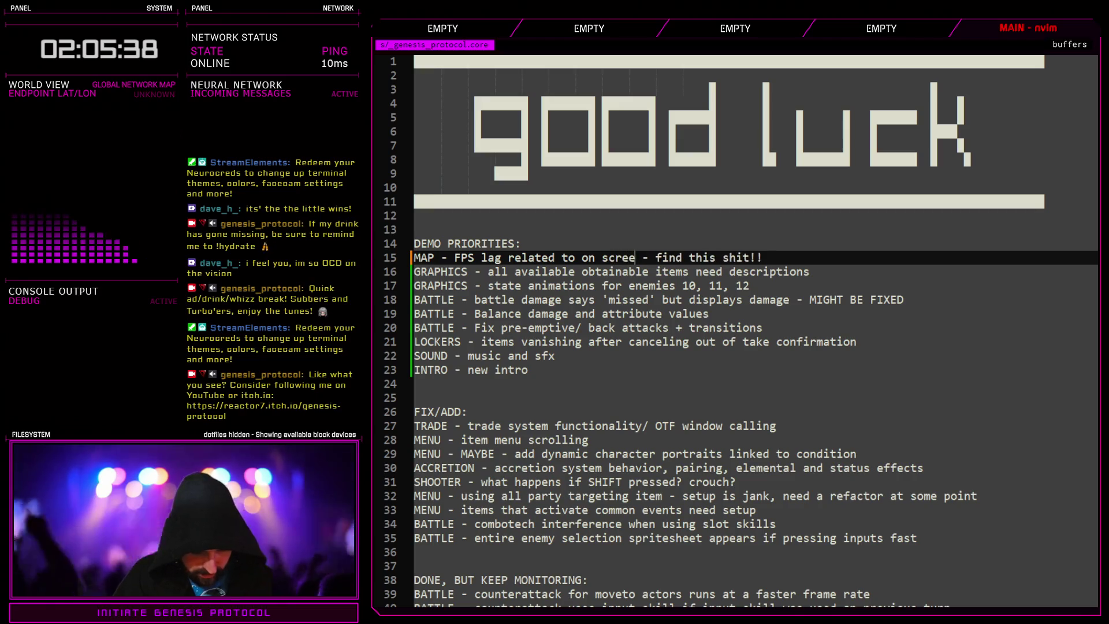
pyautogui.write('mies')
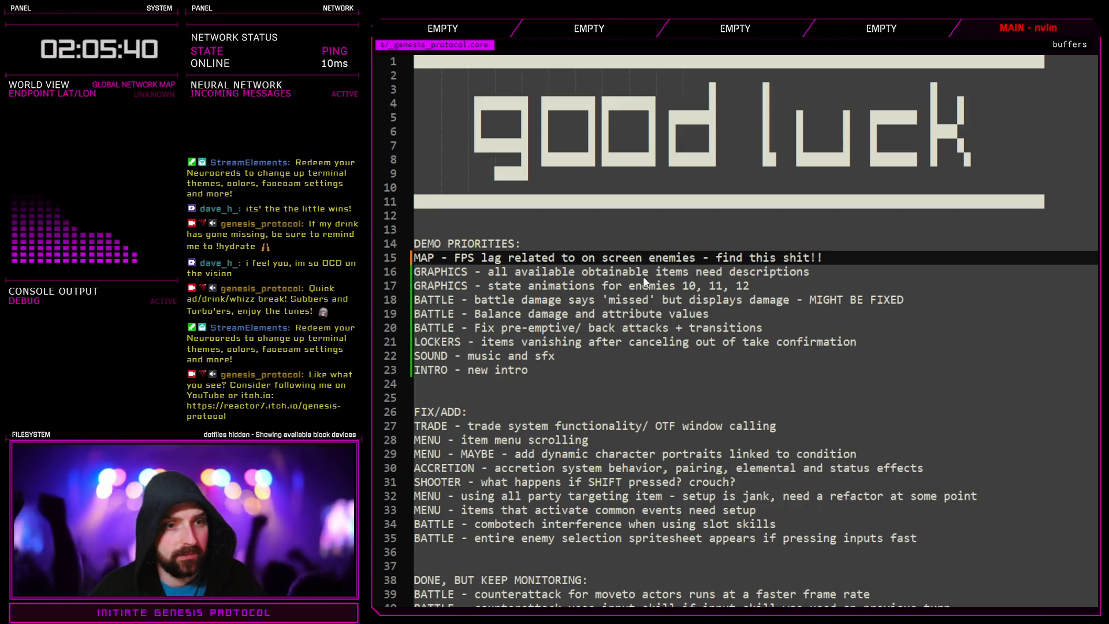
pyautogui.click(596, 269)
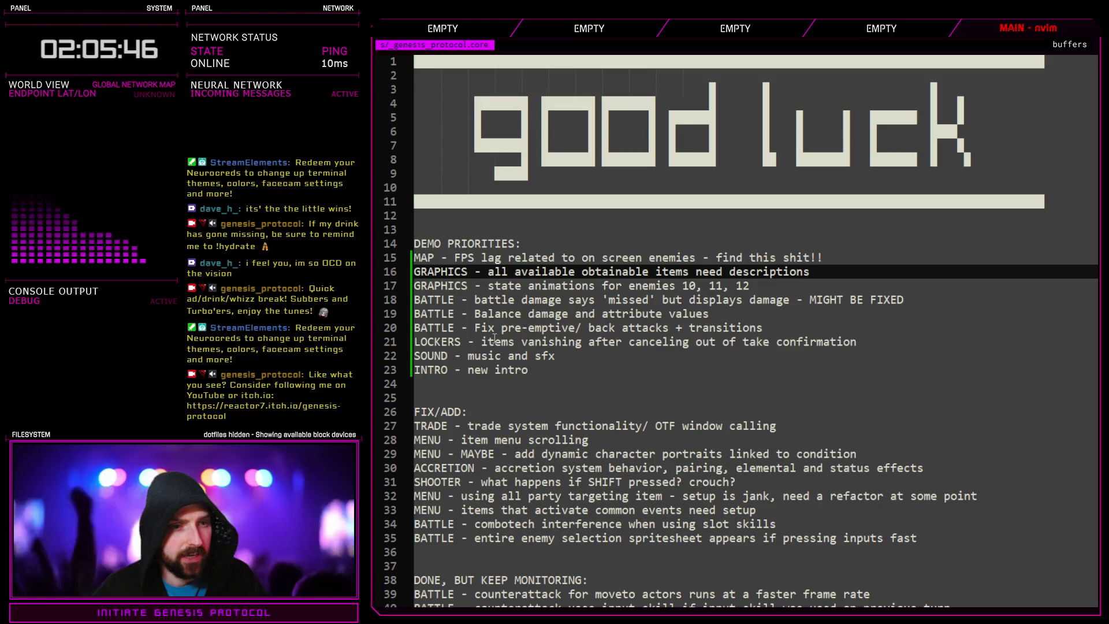
# Select the LOCKERS item on line 21, then switch back to RPG Maker's map editor.
pyautogui.moveTo(494, 341); pyautogui.dragTo(797, 344)
pyautogui.click(876, 342)
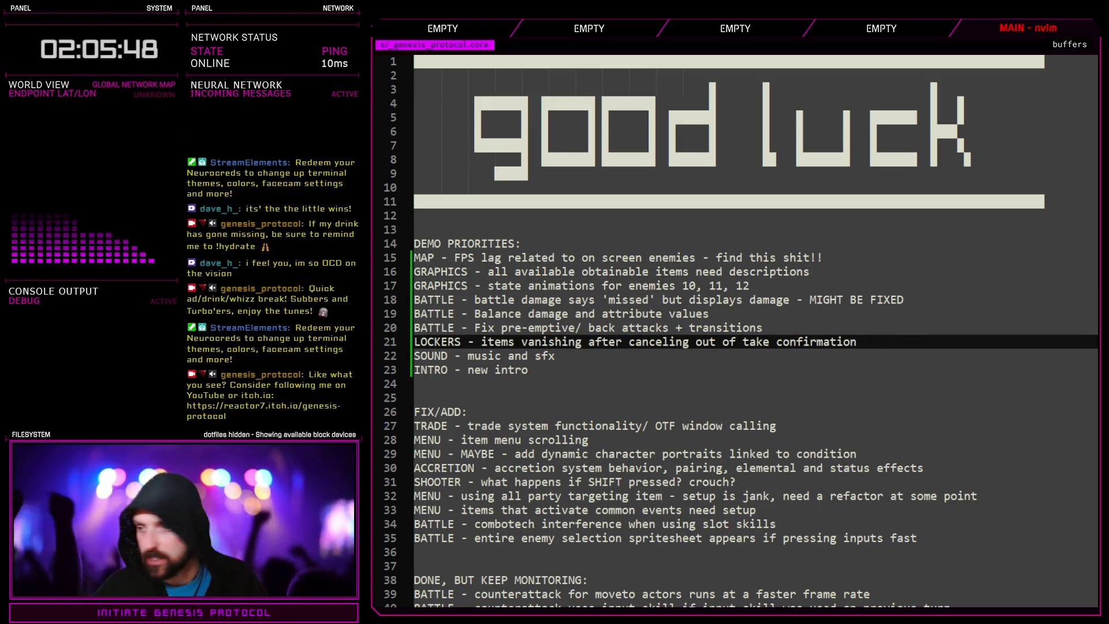
pyautogui.hotkey('alt', 'Tab')
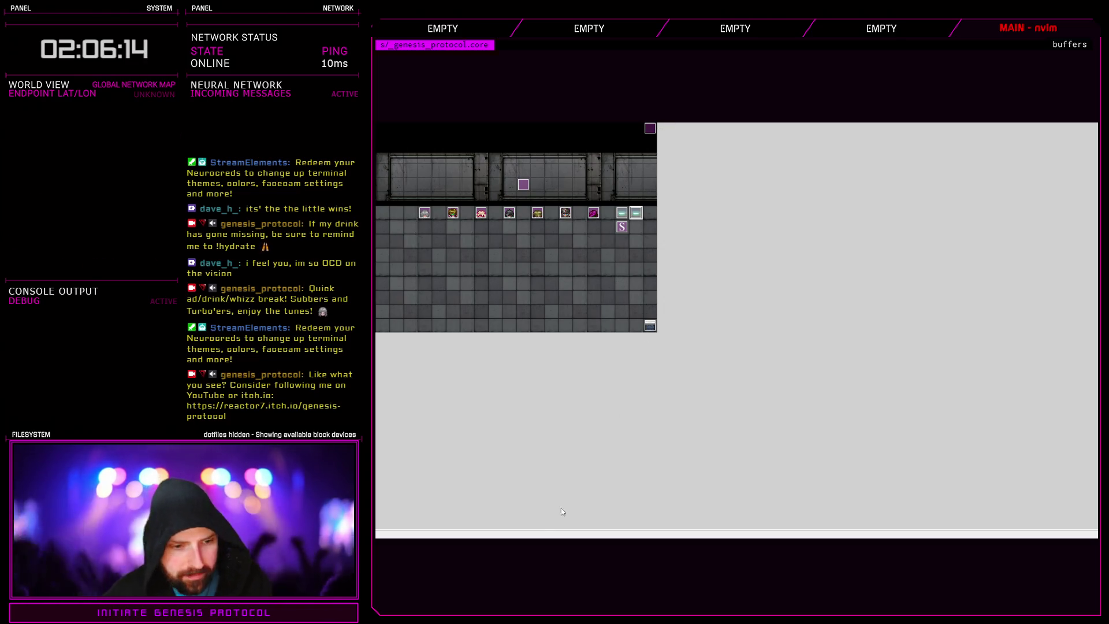
pyautogui.hotkey('alt', 'F4')
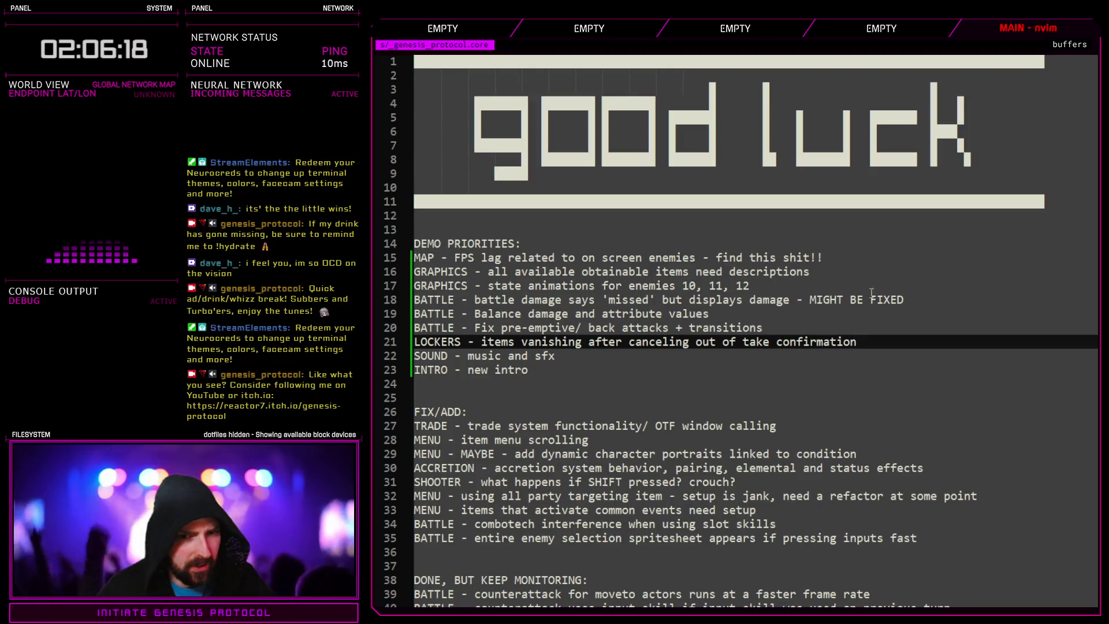
pyautogui.moveTo(912, 295); pyautogui.dragTo(467, 297)
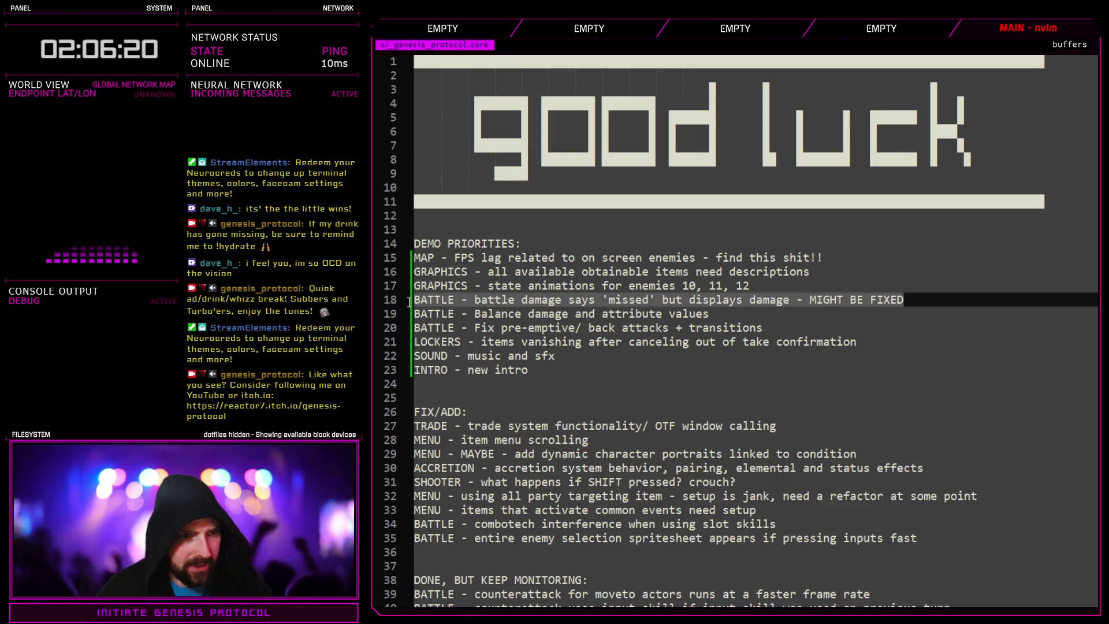
pyautogui.moveTo(851, 340); pyautogui.dragTo(414, 343)
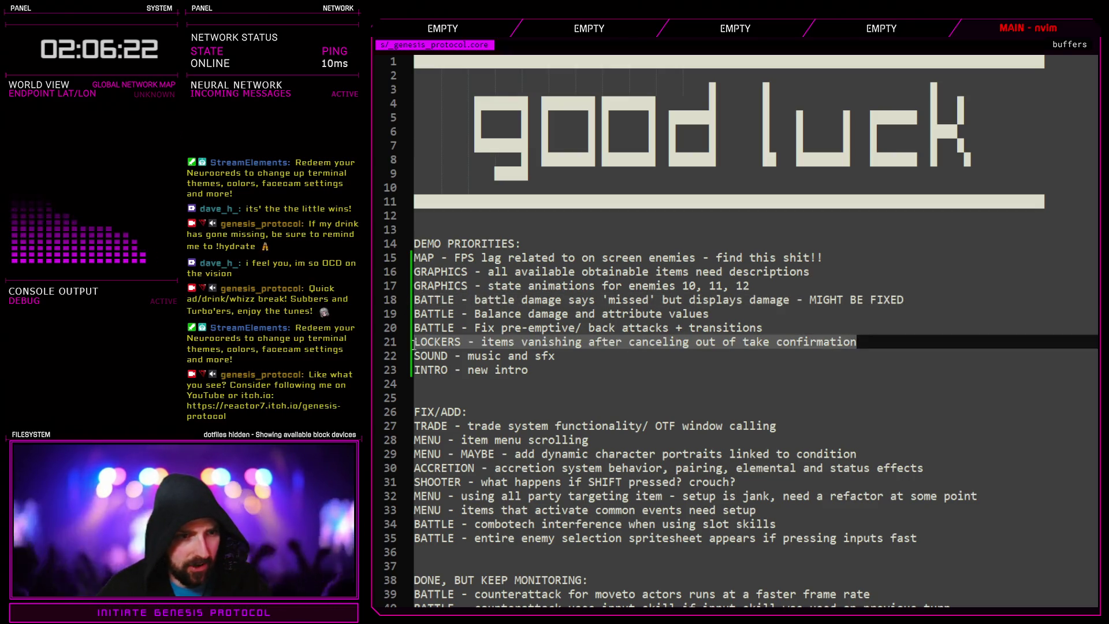
pyautogui.moveTo(752, 328)
pyautogui.mouseDown()
pyautogui.moveTo(497, 327)
pyautogui.moveTo(559, 313)
pyautogui.moveTo(693, 315)
pyautogui.mouseUp()
pyautogui.moveTo(556, 286); pyautogui.dragTo(698, 286)
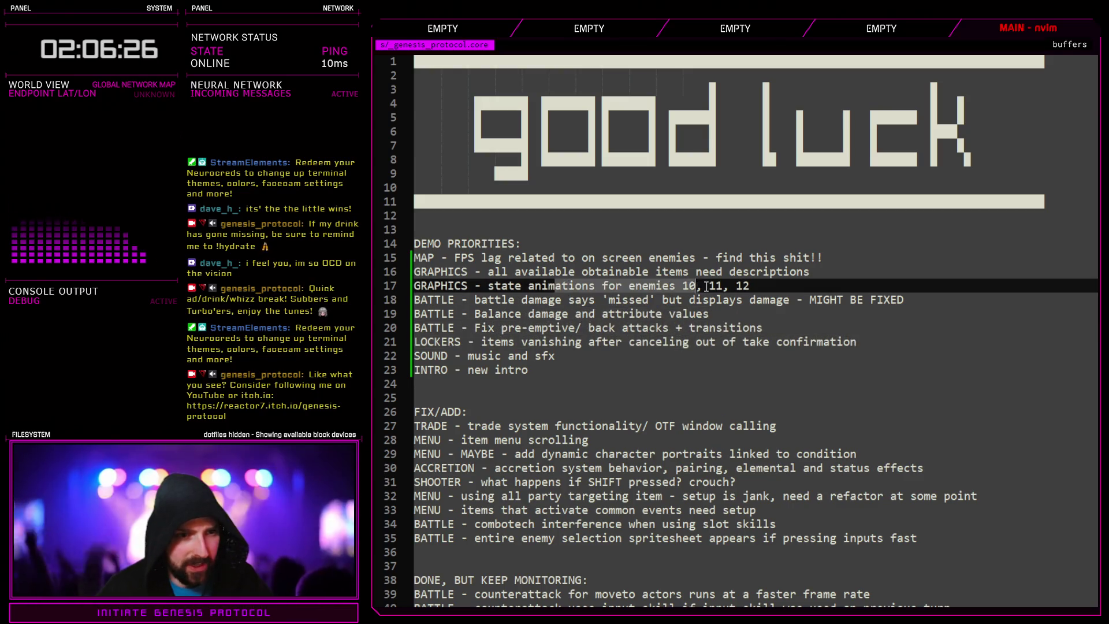
pyautogui.moveTo(588, 272); pyautogui.dragTo(790, 276)
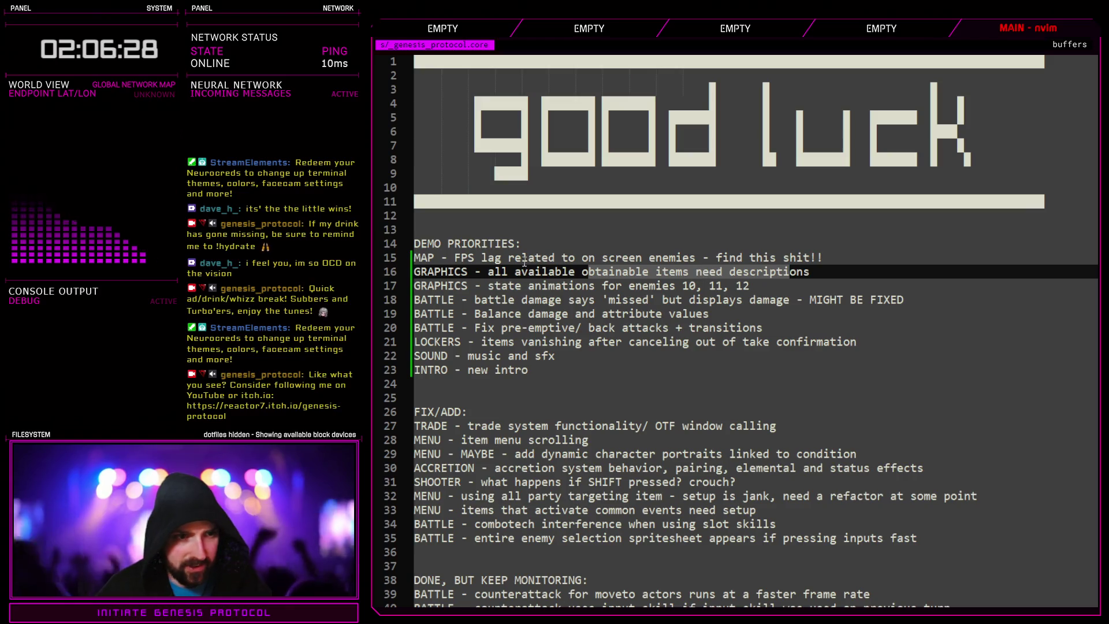
pyautogui.moveTo(470, 260); pyautogui.dragTo(812, 263)
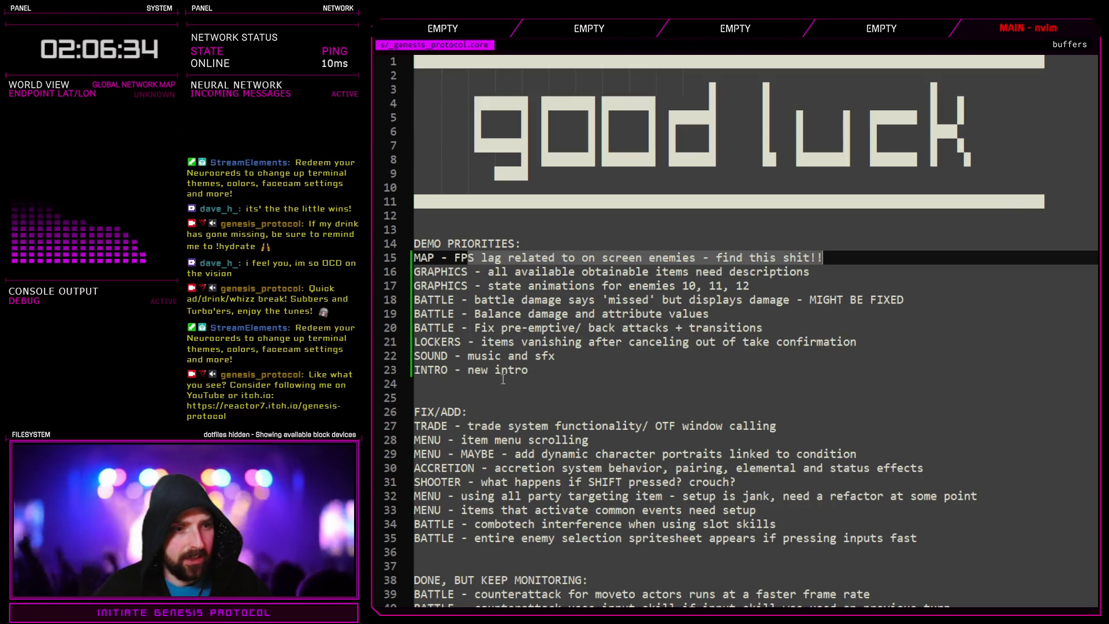
pyautogui.click(549, 369)
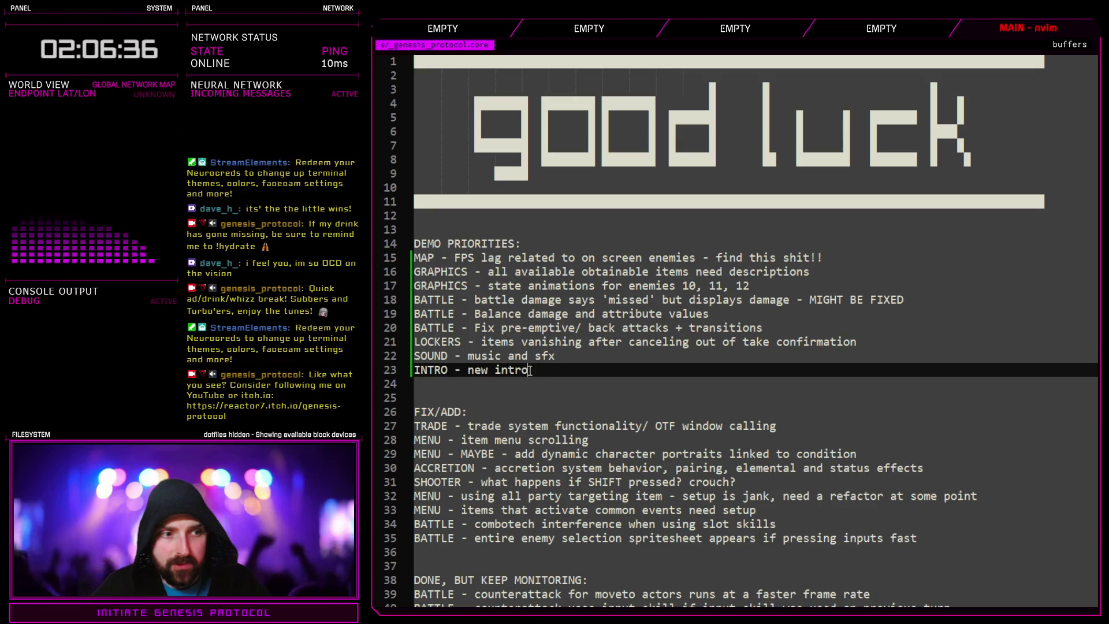
pyautogui.moveTo(538, 372); pyautogui.dragTo(473, 351)
pyautogui.click(552, 371)
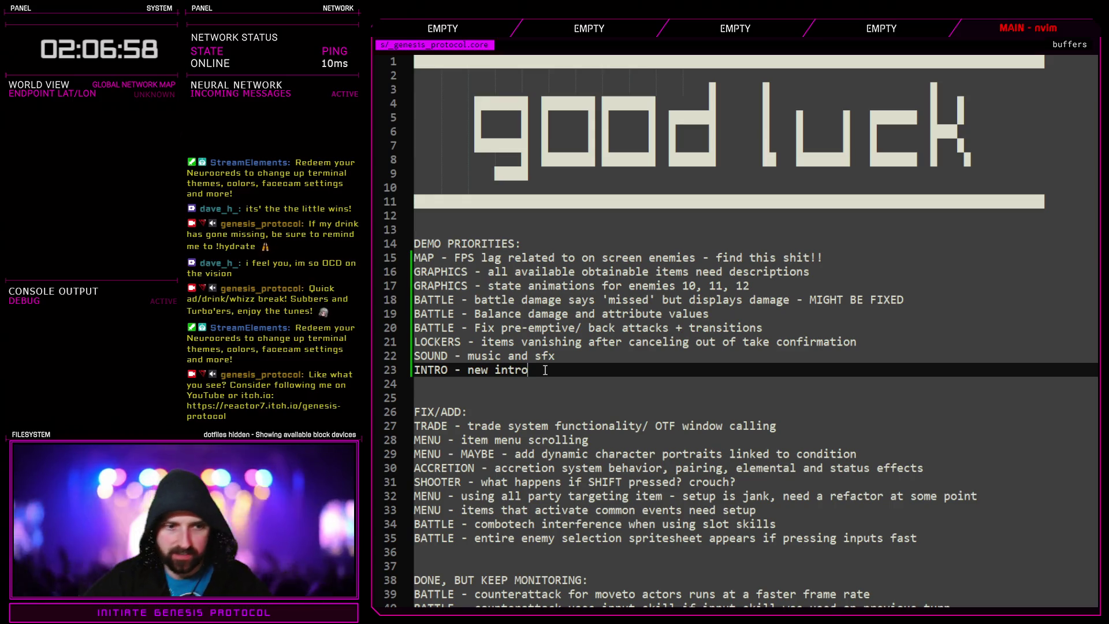
pyautogui.click(720, 313)
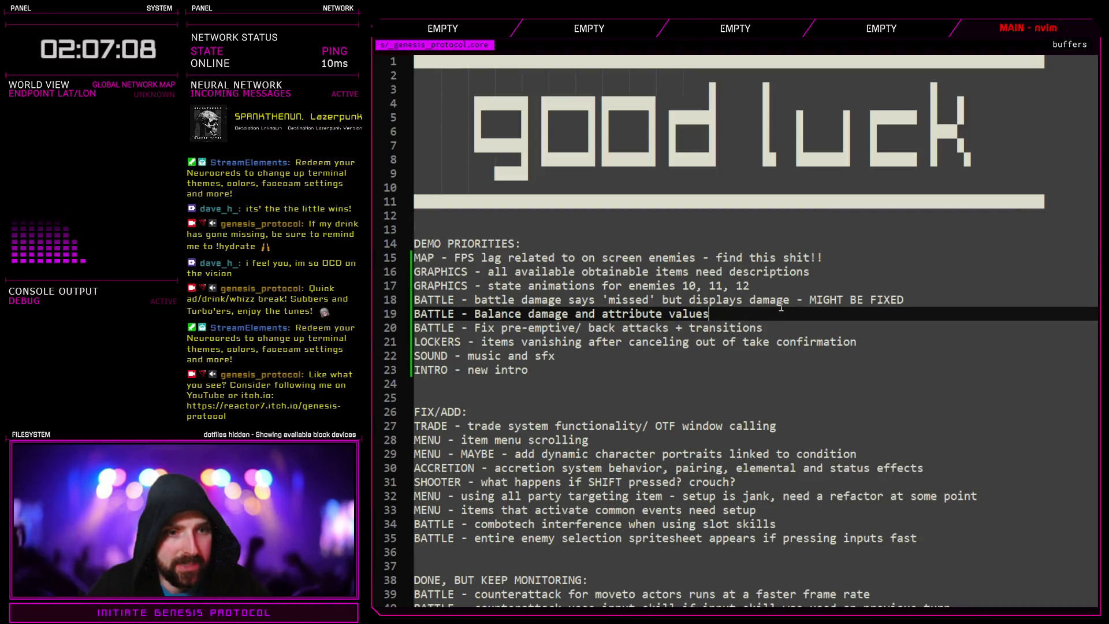
pyautogui.click(843, 299)
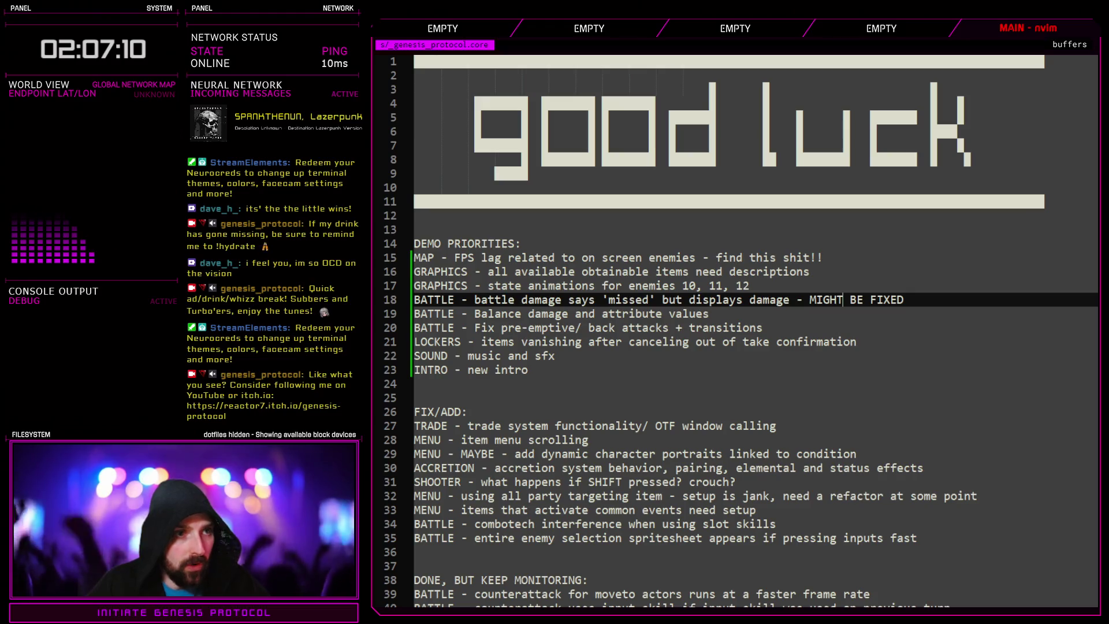
pyautogui.hotkey('alt', 'Tab')
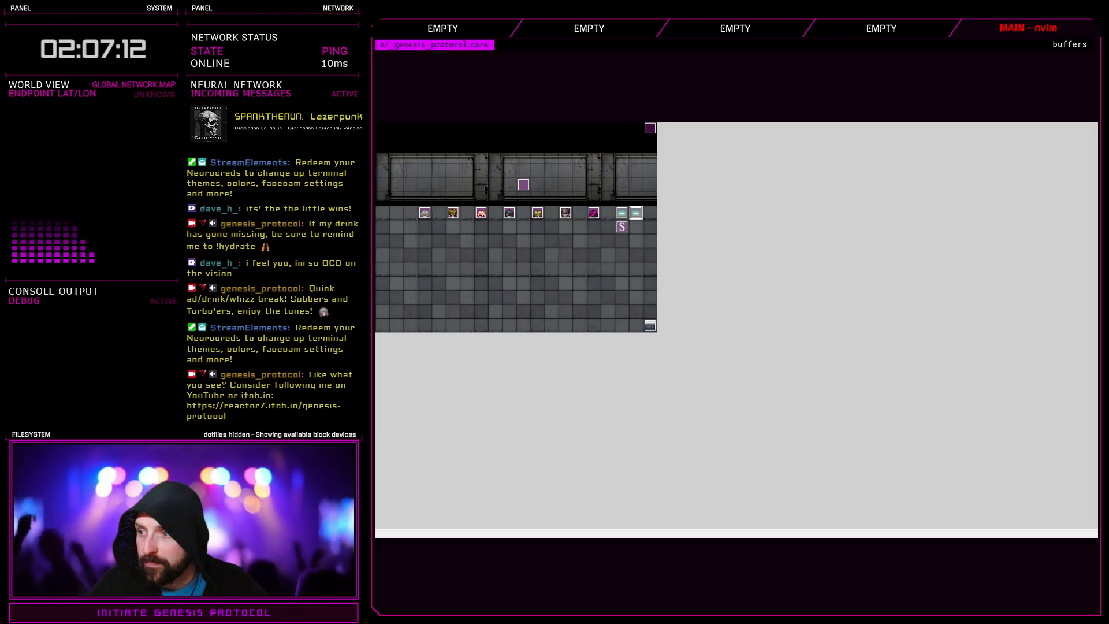